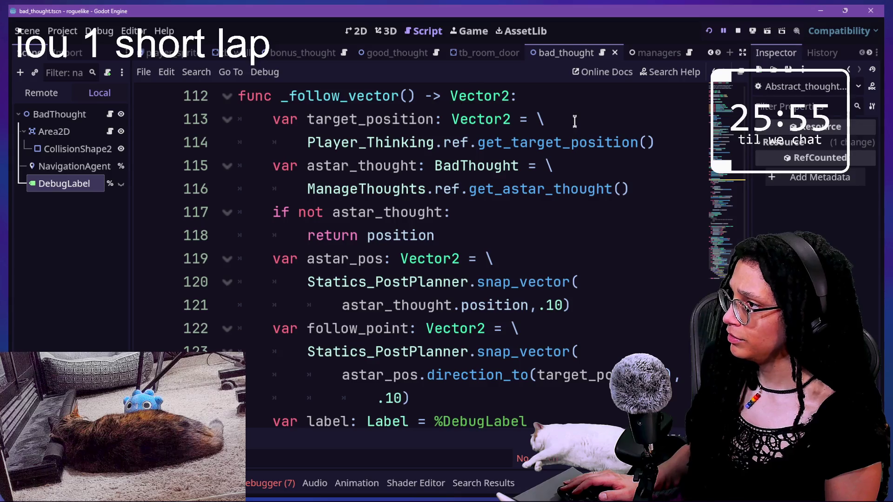
# Wrap the player target position in Statics_PostPlanner.snap_vector(..., .10)
pyautogui.write('Statics_PostPlanner.snap_vector(')
pyautogui.hotkey('ctrl', 'z')
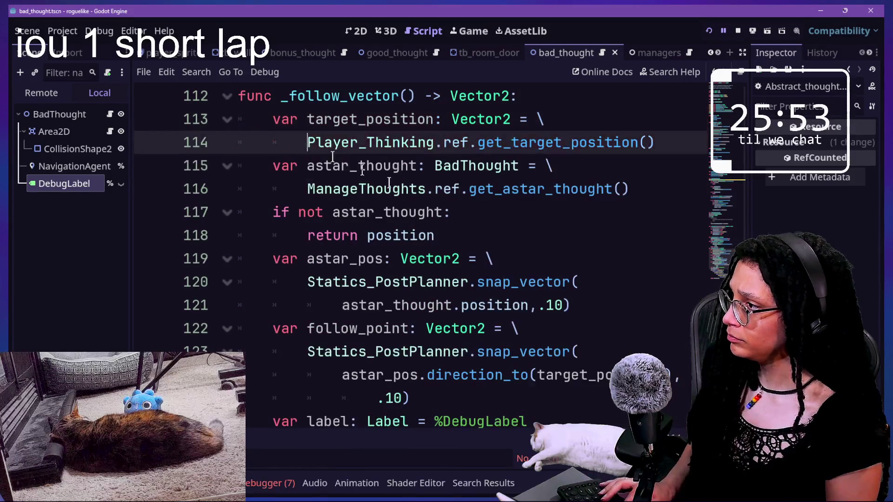
pyautogui.write('Statics_PostPlanner.snap_vector(')
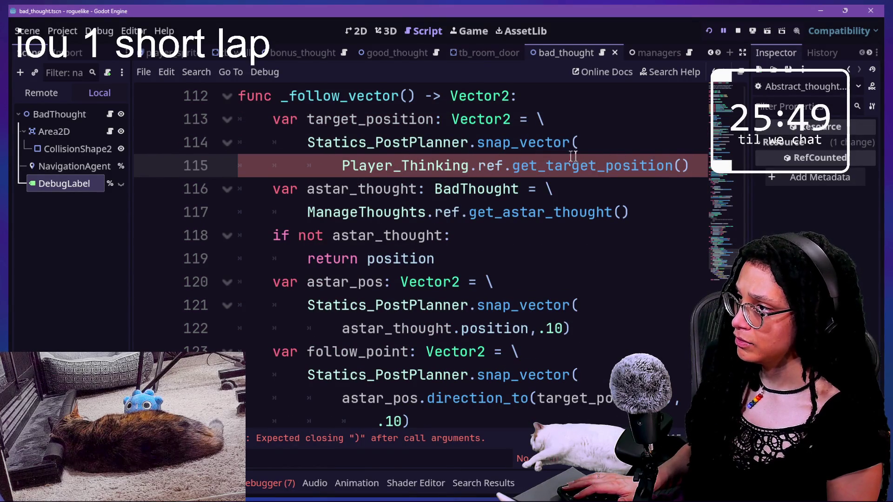
pyautogui.write(')')
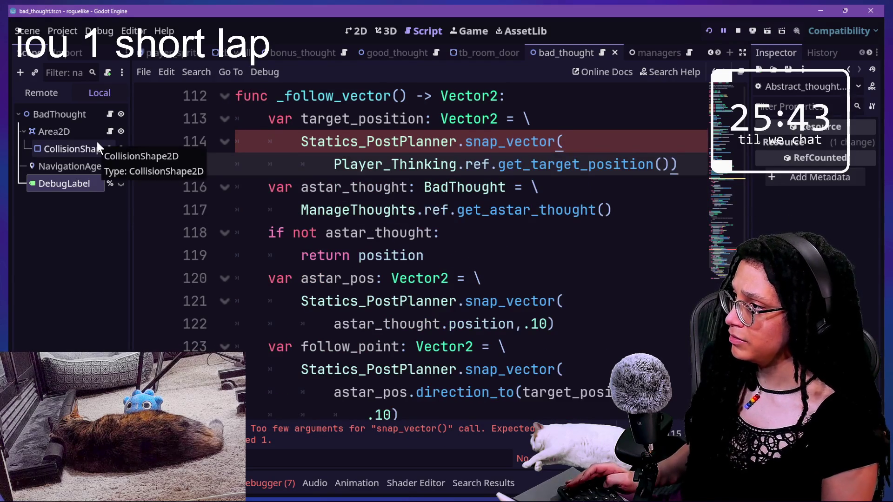
pyautogui.hotkey('ctrl', '-')
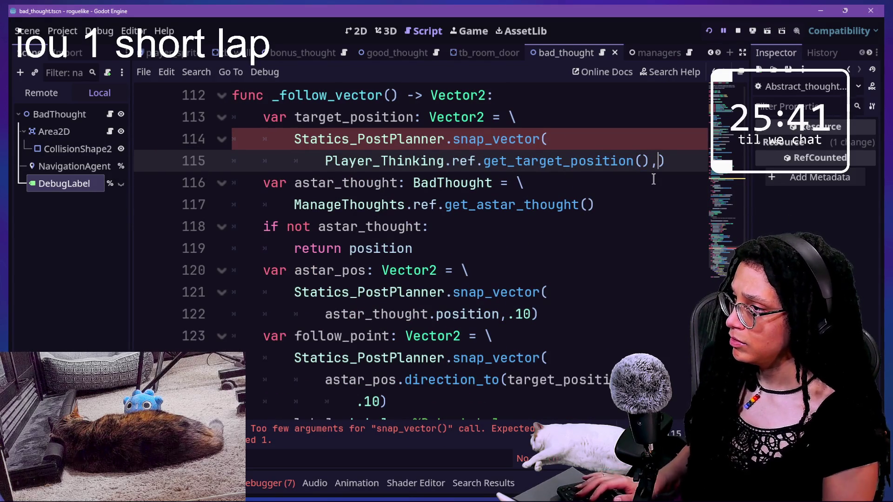
pyautogui.press('Return')
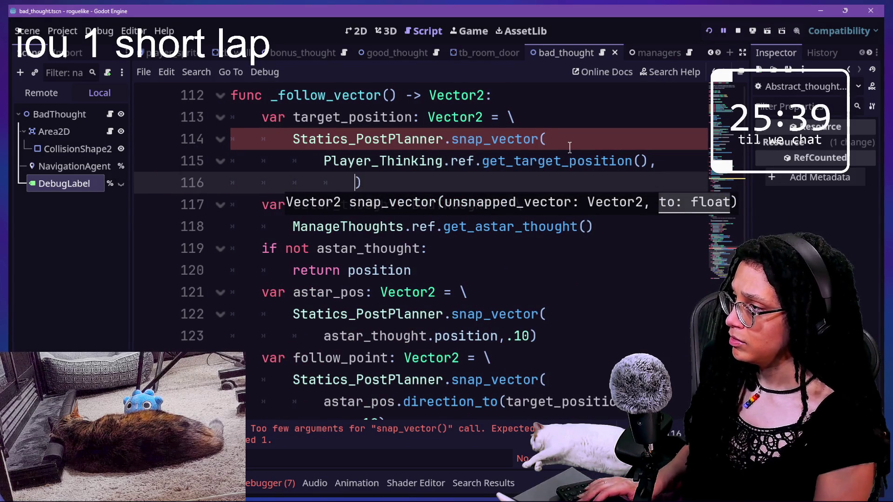
pyautogui.write('1')
pyautogui.press('BackSpace')
pyautogui.write('.19=0')
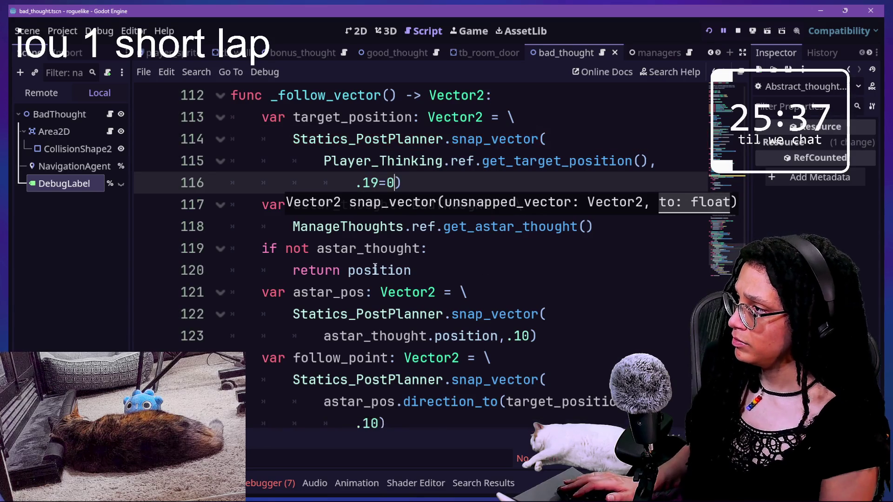
pyautogui.press('BackSpace')
pyautogui.write('0')
pyautogui.click(465, 271)
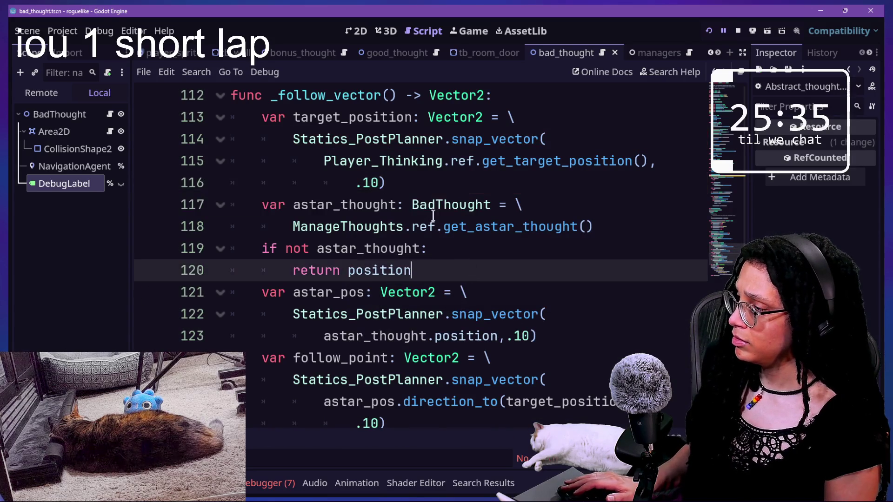
# Delete every snapped( call in the debug label text at once with multi-selection
pyautogui.click(584, 357)
pyautogui.scroll(-2, 584, 356)
pyautogui.scroll(-2, 587, 221)
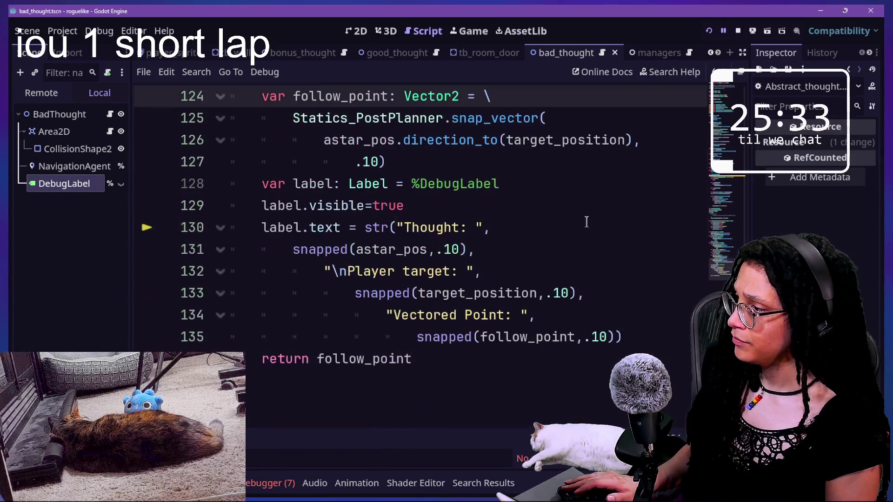
pyautogui.click(607, 284)
pyautogui.moveTo(282, 253); pyautogui.dragTo(356, 249)
pyautogui.hotkey('ctrl', 'd')
pyautogui.hotkey('ctrl', 'd')
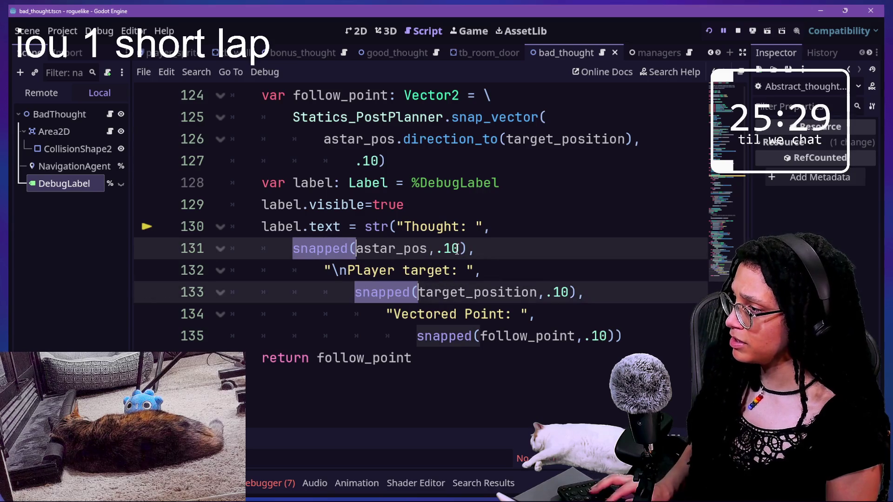
pyautogui.press('BackSpace')
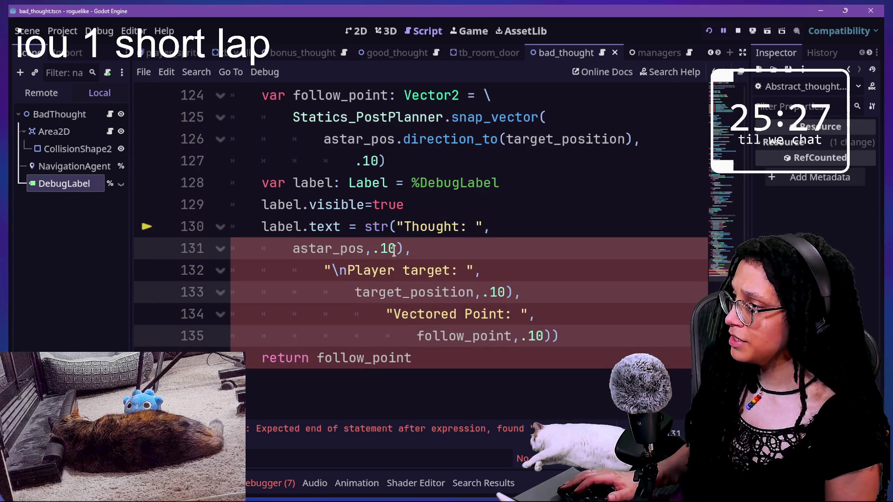
# Strip the leftover rounding arguments after astar_pos, target_position and follow_point, then save
pyautogui.click(393, 249)
pyautogui.keyDown('alt'); pyautogui.click(506, 292); pyautogui.keyUp('alt')
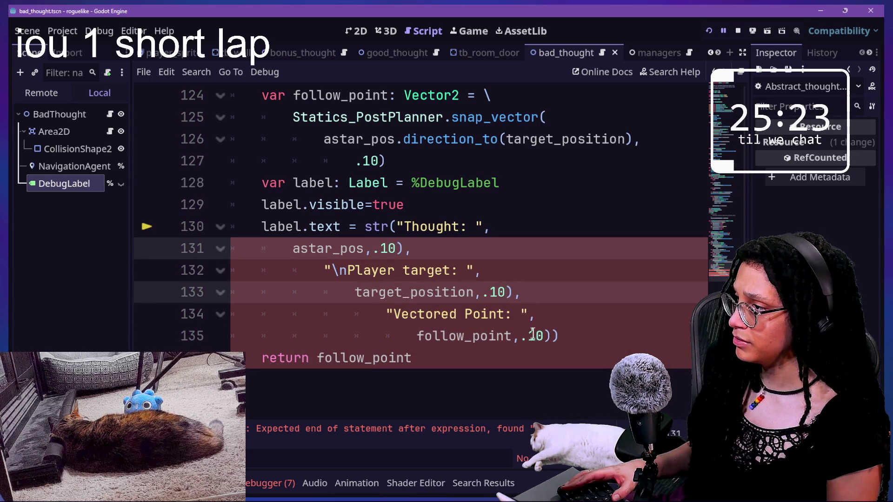
pyautogui.click(364, 248)
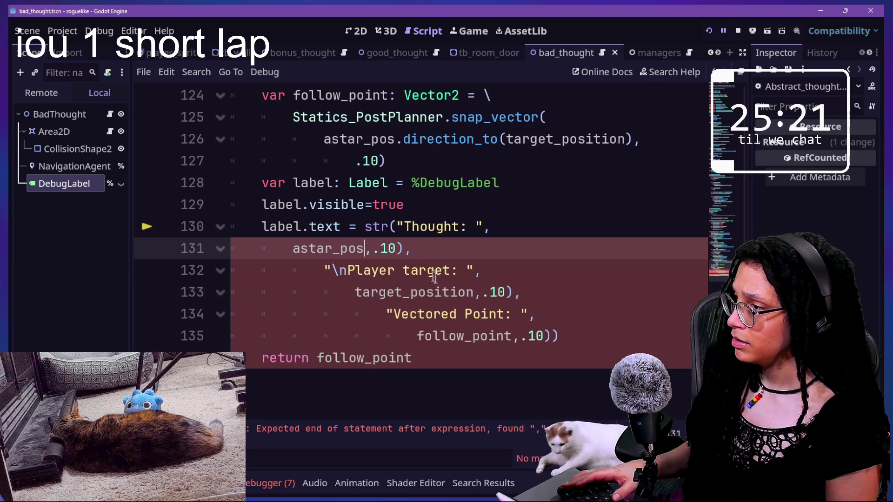
pyautogui.keyDown('alt'); pyautogui.click(474, 293); pyautogui.keyUp('alt')
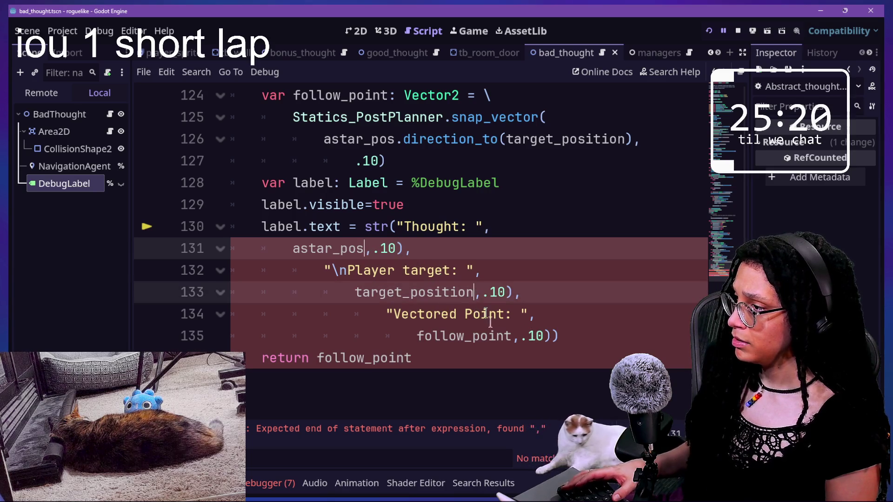
pyautogui.keyDown('alt'); pyautogui.click(511, 337); pyautogui.keyUp('alt')
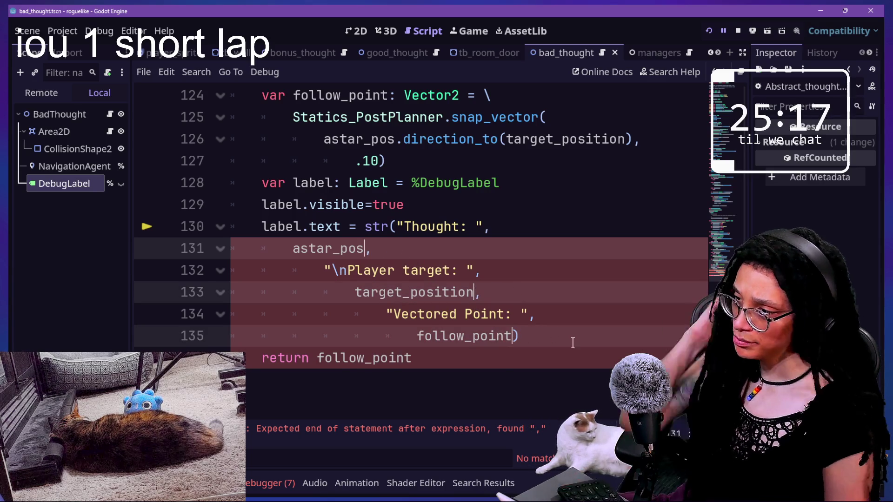
pyautogui.hotkey('ctrl', 's')
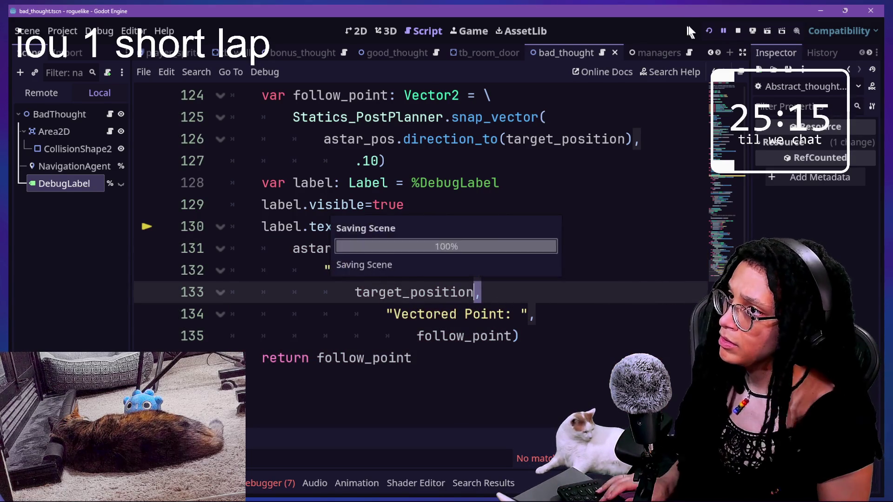
# Run the game, start planning and pick Catstagram as the platform
pyautogui.click(709, 32)
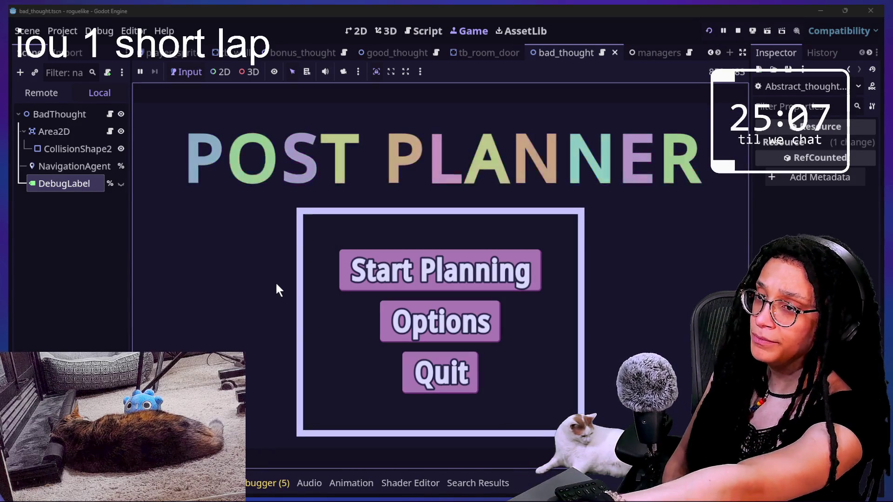
pyautogui.click(409, 278)
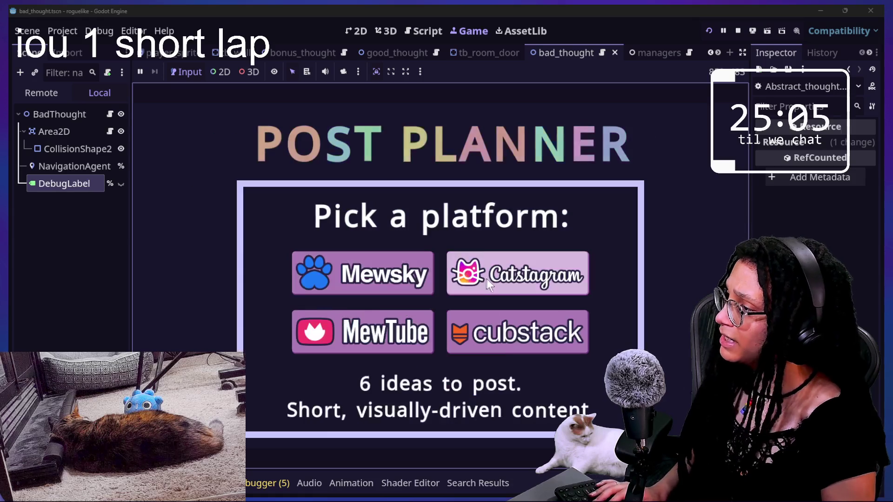
pyautogui.click(487, 284)
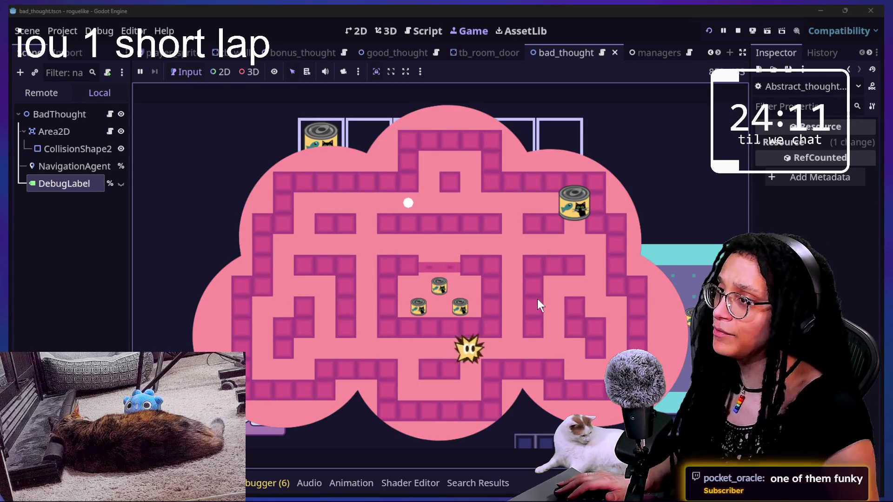
# Restart the game, re-enter the room to read the debug label, then return to the script
pyautogui.click(709, 30)
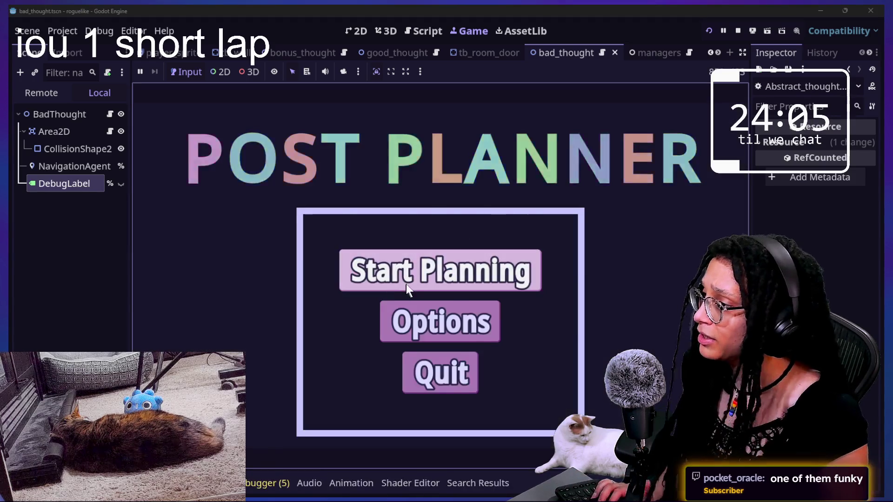
pyautogui.press('Return')
pyautogui.press('Down')
pyautogui.press('Return')
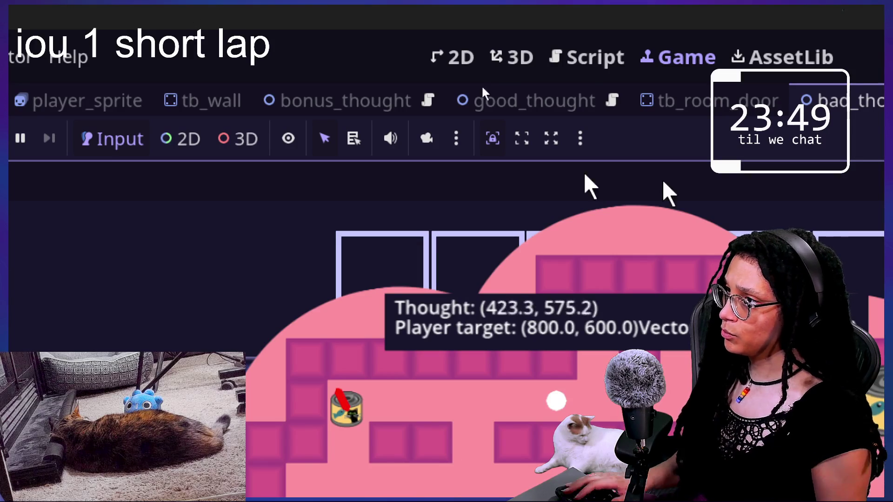
pyautogui.click(588, 57)
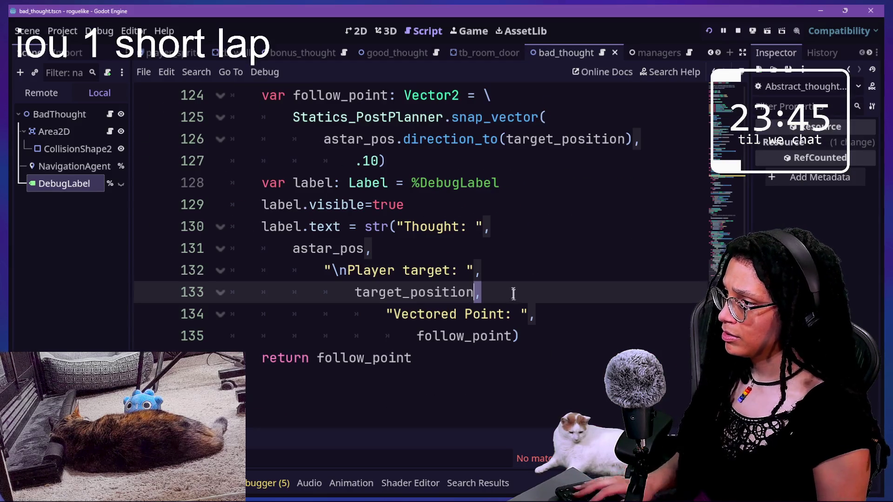
# Add \n before "Vectored Point: " on line 134, save, and switch to Chrome
pyautogui.moveTo(512, 290); pyautogui.dragTo(488, 303)
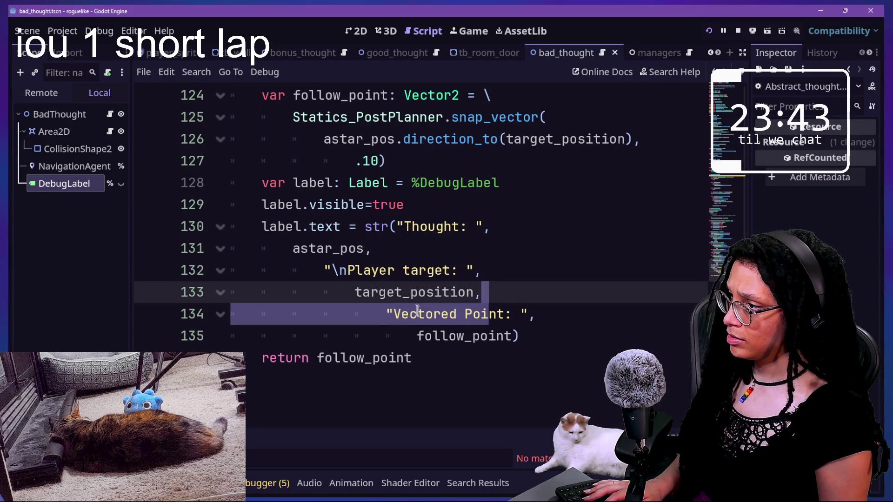
pyautogui.click(401, 304)
pyautogui.write('n')
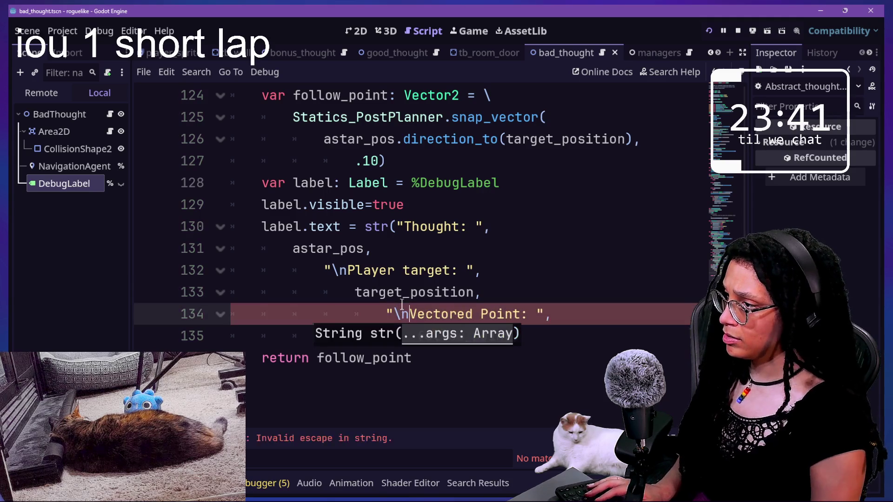
pyautogui.hotkey('ctrl', 's')
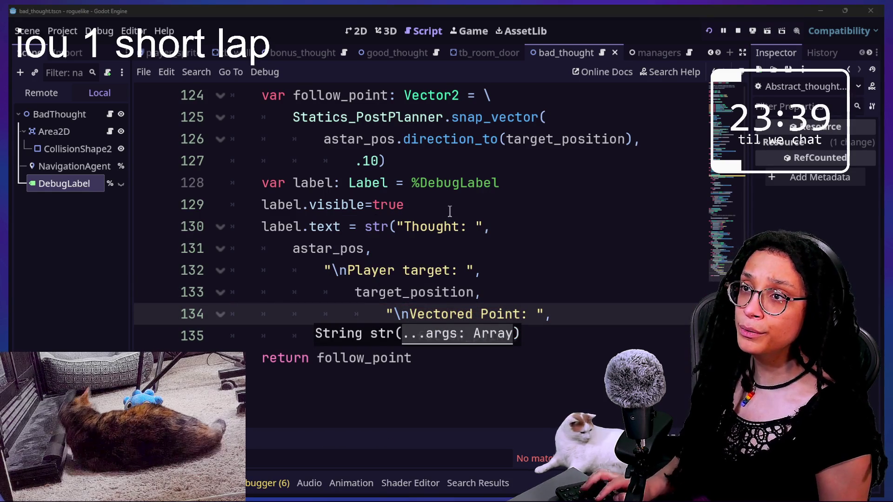
pyautogui.hotkey('alt', 'Tab')
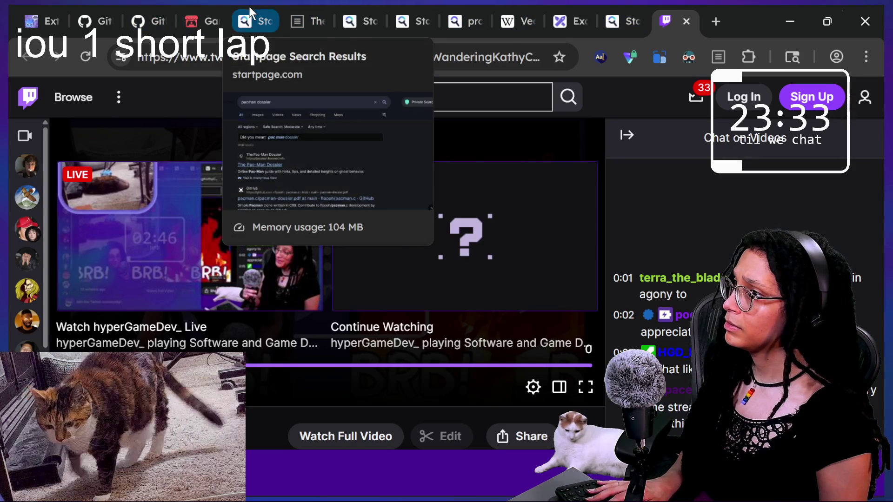
# Close the Twitch tab and the unneeded Startpage search tabs
pyautogui.hotkey('ctrl', 'pageup')
pyautogui.hotkey('ctrl', 'w')
pyautogui.hotkey('ctrl', 'w')
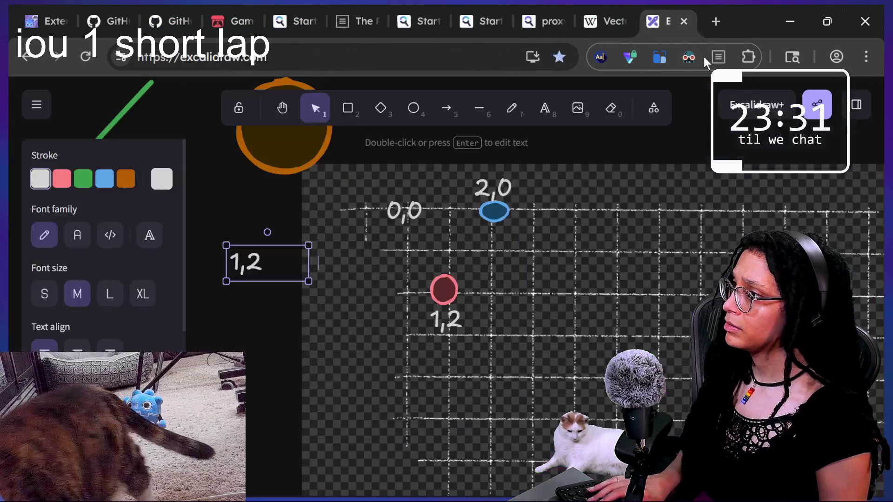
pyautogui.middleClick(606, 6)
pyautogui.click(568, 8)
pyautogui.middleClick(511, 4)
pyautogui.middleClick(501, 5)
# Review the Pac-Man dossier's targeting diagram, then go to the itch.io game tab
pyautogui.click(488, 5)
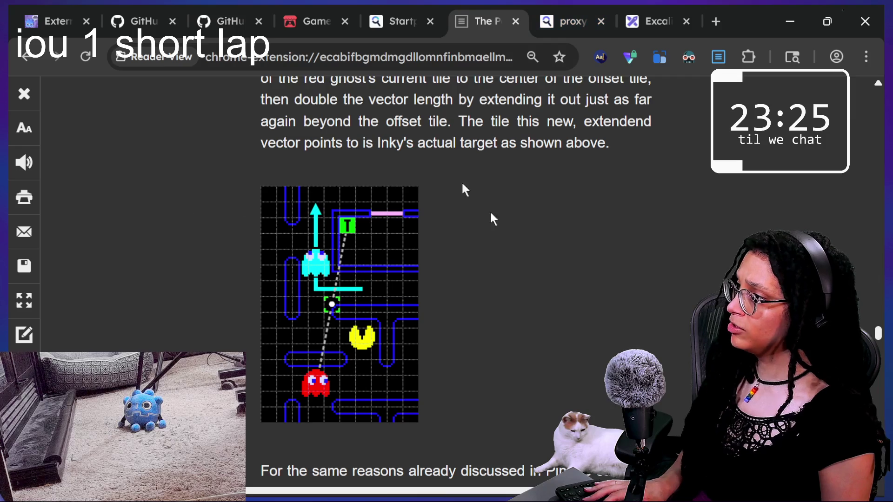
pyautogui.moveTo(223, 150)
pyautogui.mouseDown()
pyautogui.moveTo(299, 386)
pyautogui.moveTo(484, 142)
pyautogui.mouseUp()
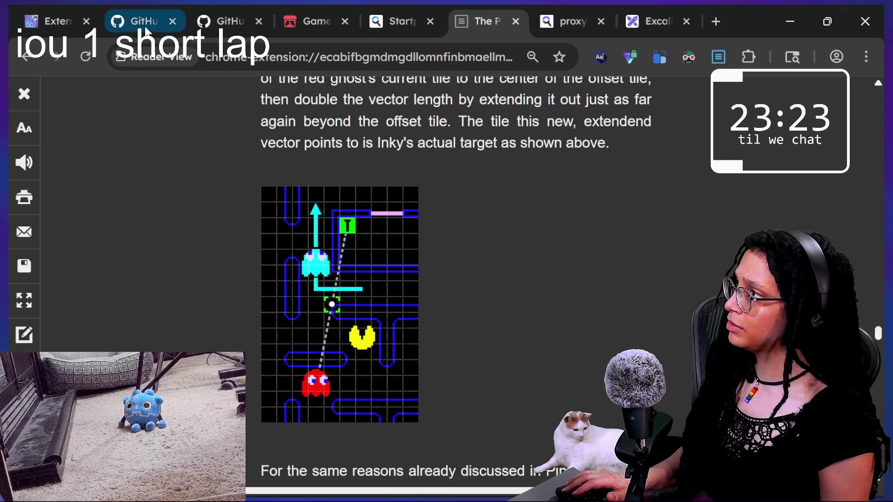
pyautogui.click(316, 19)
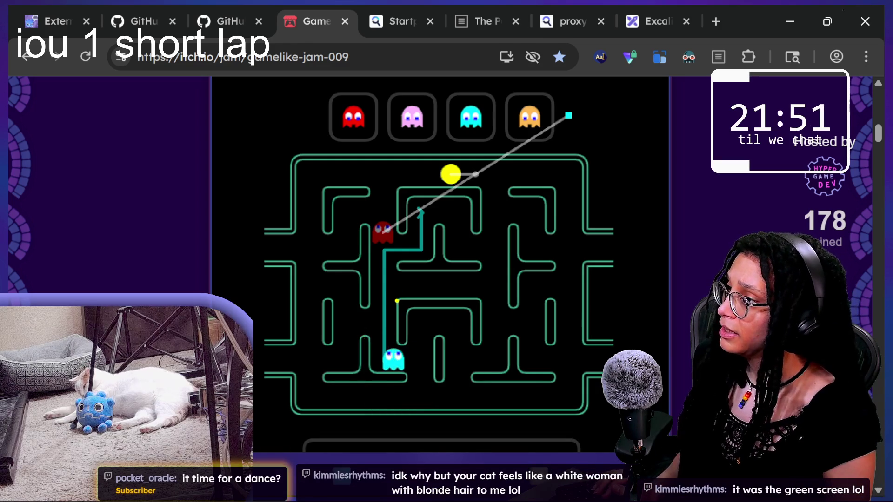
# Annotate the red ghost, Pac-Man and the line between them on the demo
pyautogui.moveTo(562, 137)
pyautogui.mouseDown()
pyautogui.moveTo(579, 98)
pyautogui.moveTo(551, 119)
pyautogui.moveTo(565, 135)
pyautogui.mouseUp()
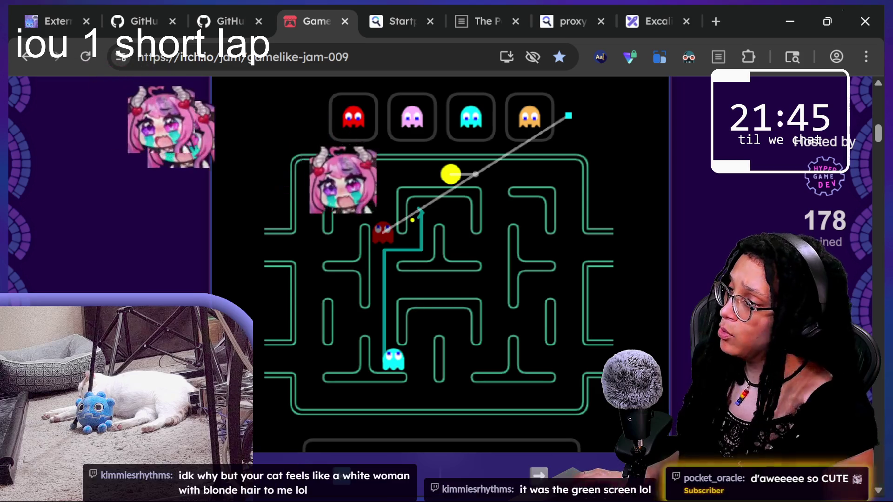
pyautogui.moveTo(395, 211)
pyautogui.mouseDown()
pyautogui.moveTo(372, 270)
pyautogui.moveTo(371, 208)
pyautogui.mouseUp()
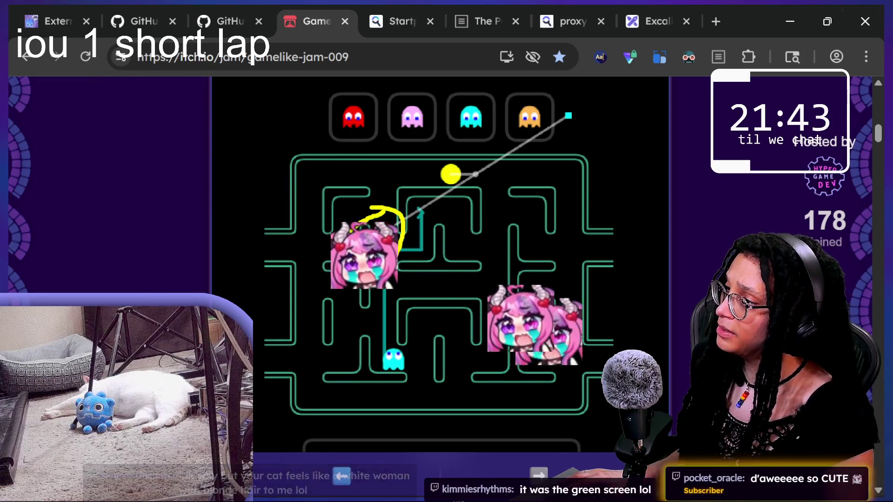
pyautogui.moveTo(463, 152)
pyautogui.mouseDown()
pyautogui.moveTo(421, 186)
pyautogui.moveTo(446, 198)
pyautogui.mouseUp()
pyautogui.moveTo(475, 167); pyautogui.dragTo(478, 169)
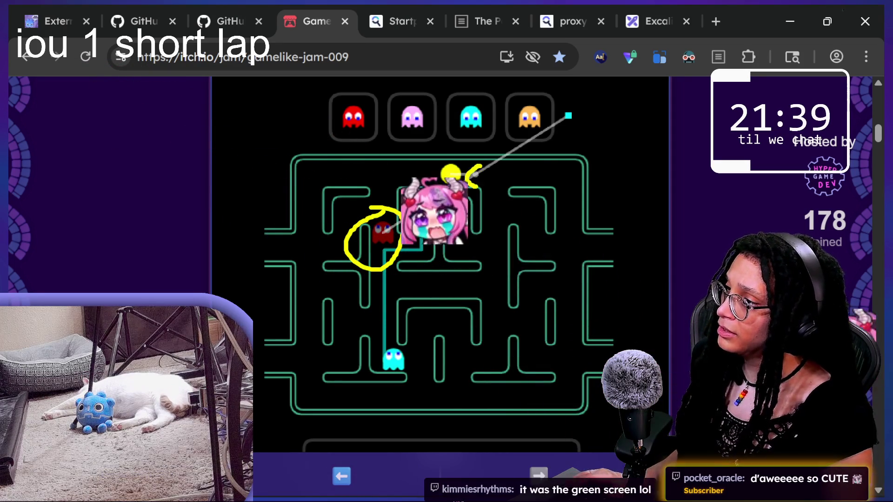
pyautogui.moveTo(452, 198); pyautogui.dragTo(400, 228)
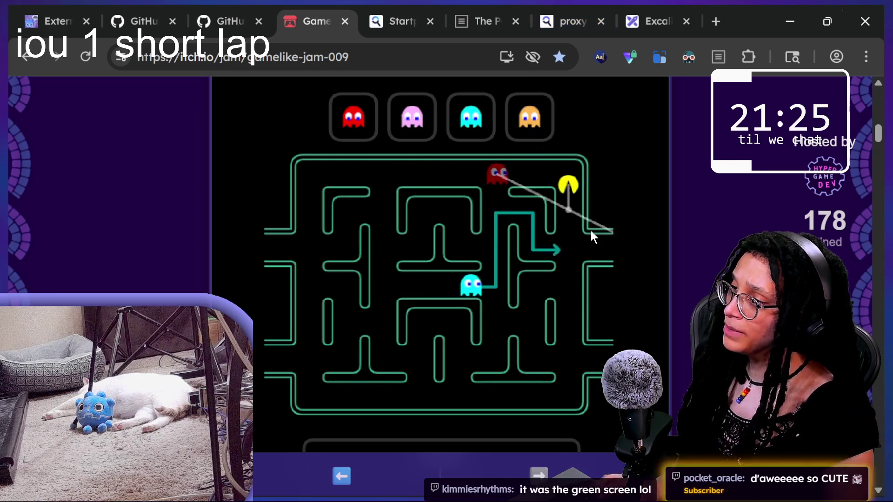
# Steer Pac-Man left, mark the cyan ghost's route end, then bring up the chat window
pyautogui.press('Left')
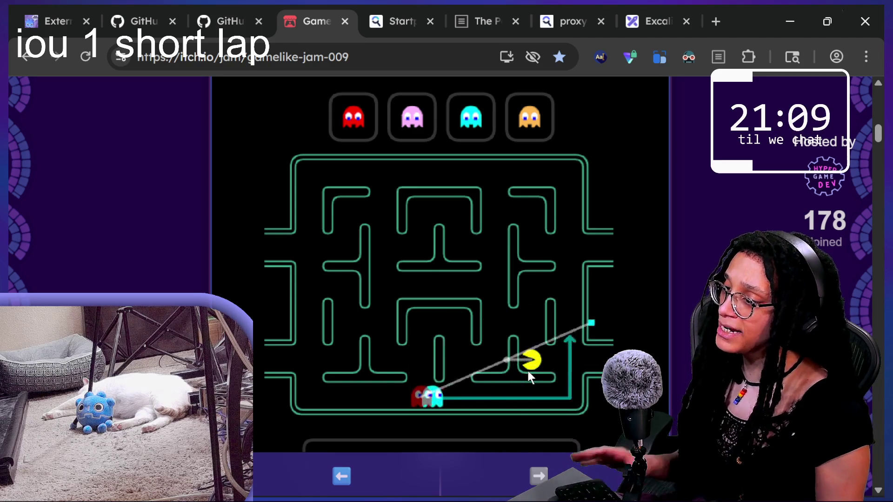
pyautogui.moveTo(537, 296); pyautogui.dragTo(542, 317)
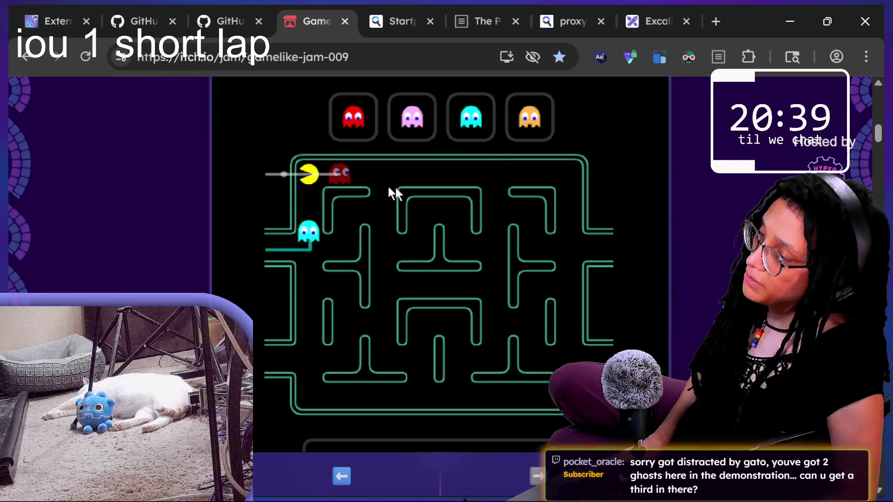
pyautogui.scroll(-1, 465, 239)
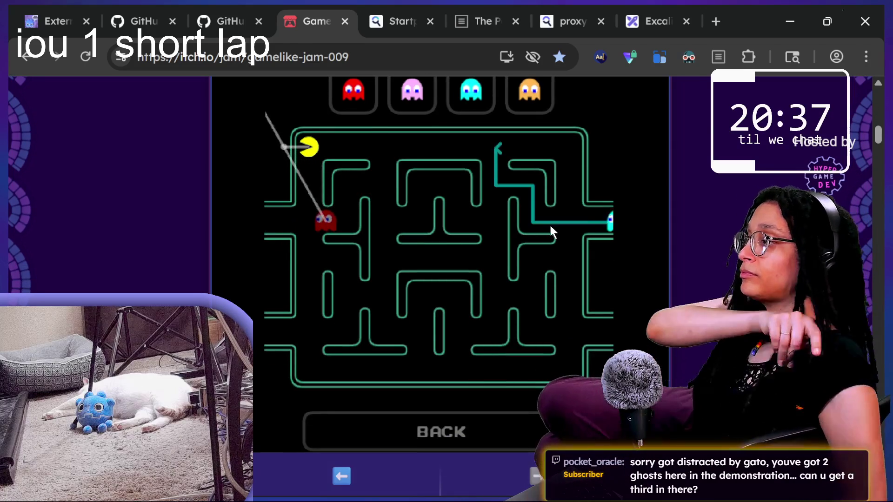
pyautogui.scroll(1, 553, 225)
pyautogui.click(361, 59)
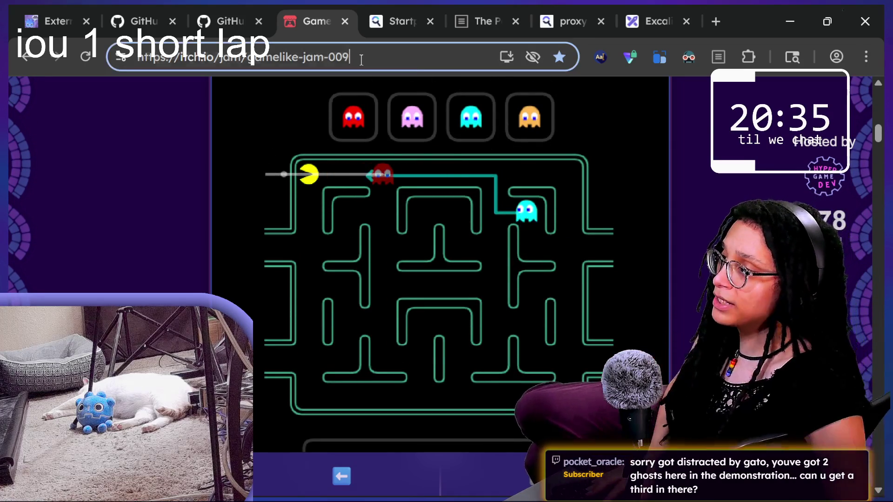
pyautogui.hotkey('alt', 'Tab')
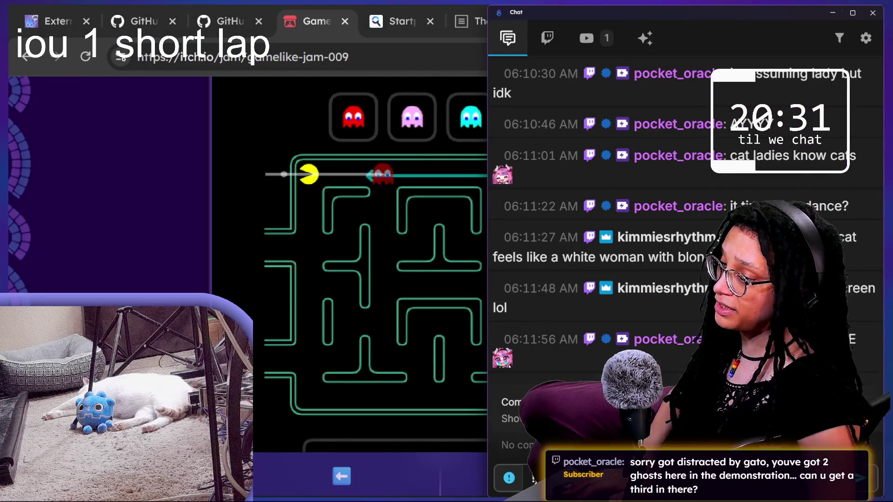
# Toggle between the chat window and the browser to read messages, then return to Godot
pyautogui.hotkey('alt', 'Tab')
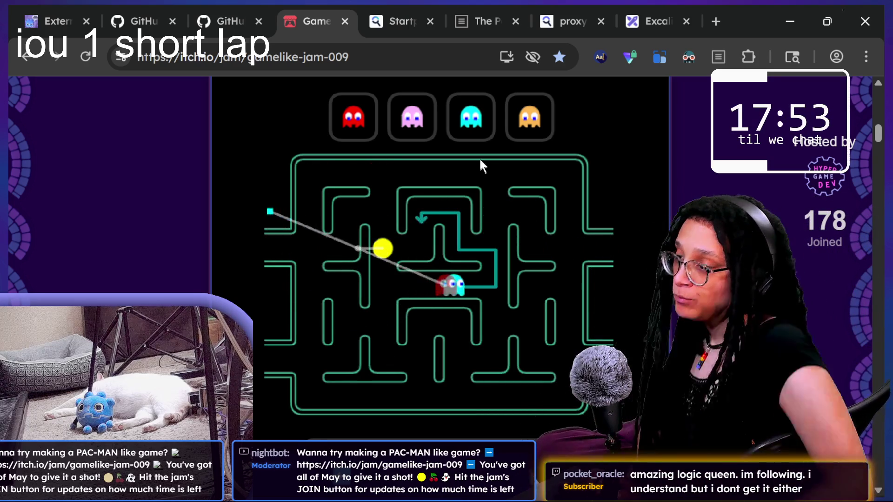
pyautogui.hotkey('alt', 'Tab')
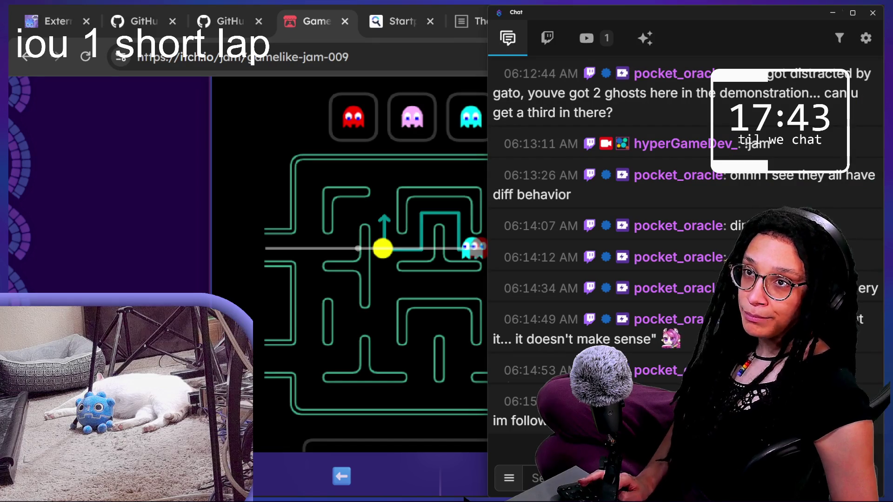
pyautogui.hotkey('alt', 'Tab')
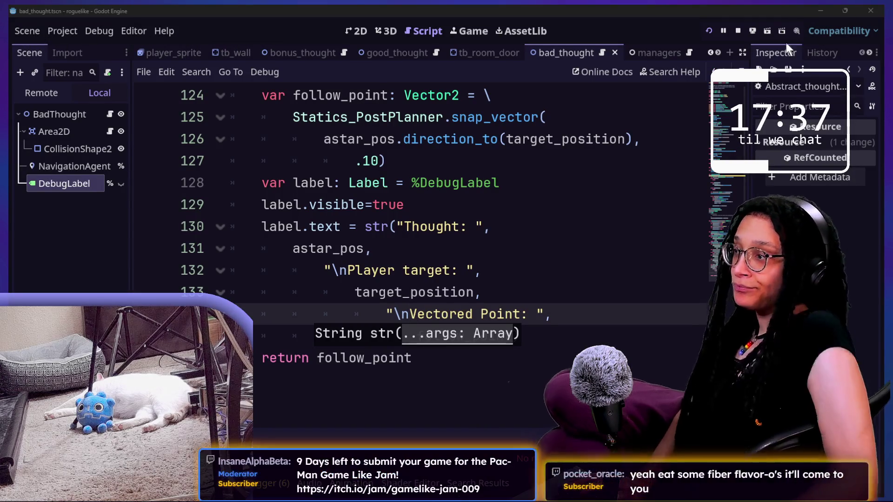
# Review the bad_thought label.text str() code, then switch to the running game view
pyautogui.click(632, 159)
pyautogui.press('Down')
pyautogui.press('Down')
pyautogui.press('Down')
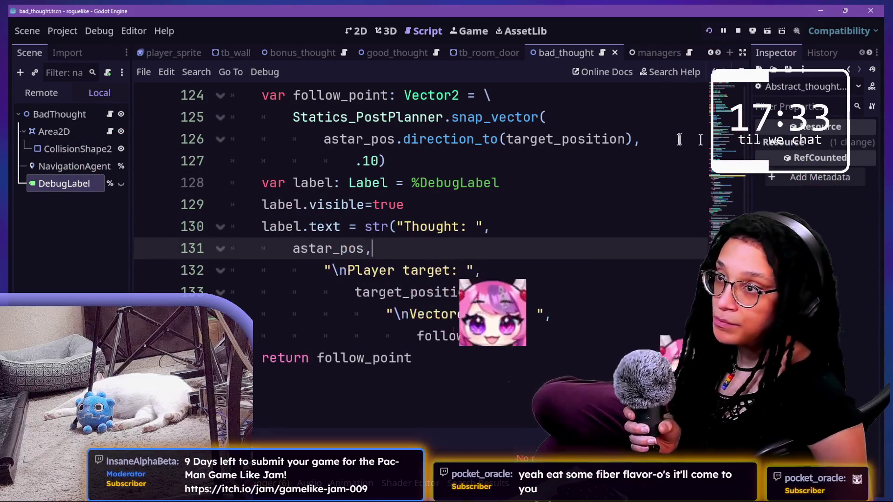
pyautogui.click(314, 198)
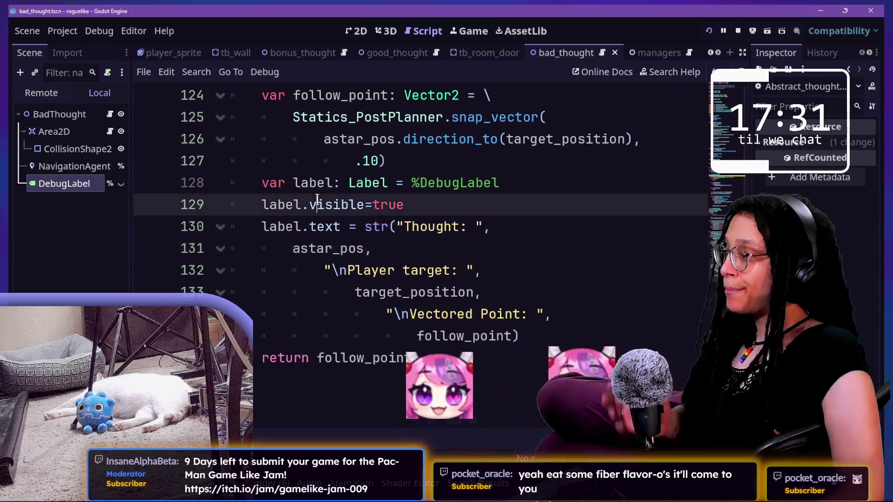
pyautogui.scroll(3, 315, 198)
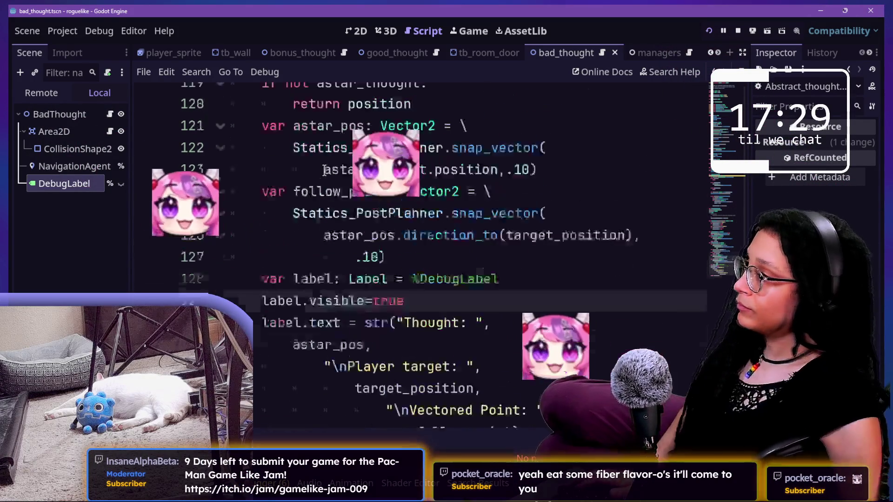
pyautogui.click(455, 31)
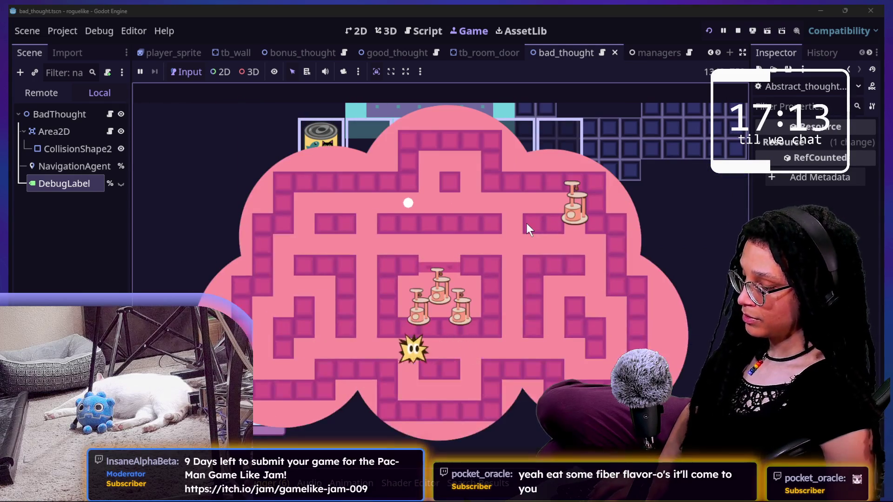
# Stop and relaunch the project, start planning and choose Catstagram
pyautogui.click(739, 33)
pyautogui.click(708, 29)
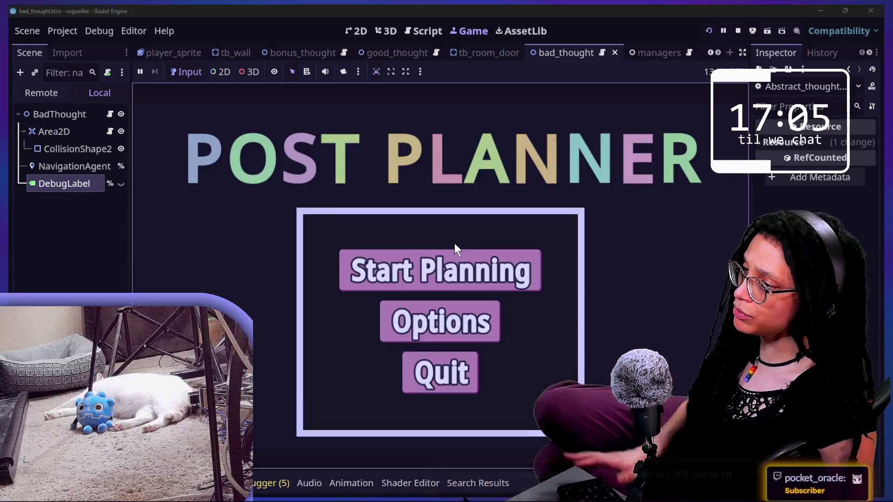
pyautogui.click(456, 269)
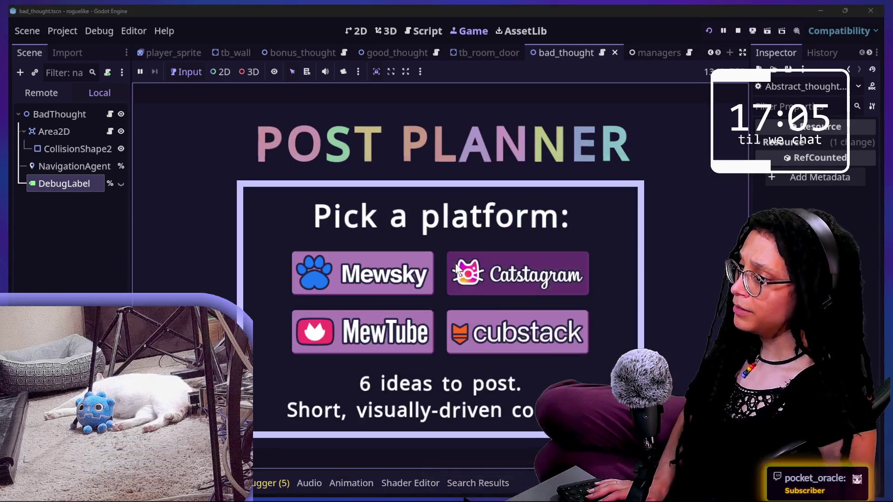
pyautogui.click(457, 269)
# Move the character up and left through the maze, pausing briefly, and clear annotations
pyautogui.press('Up')
pyautogui.press('Left')
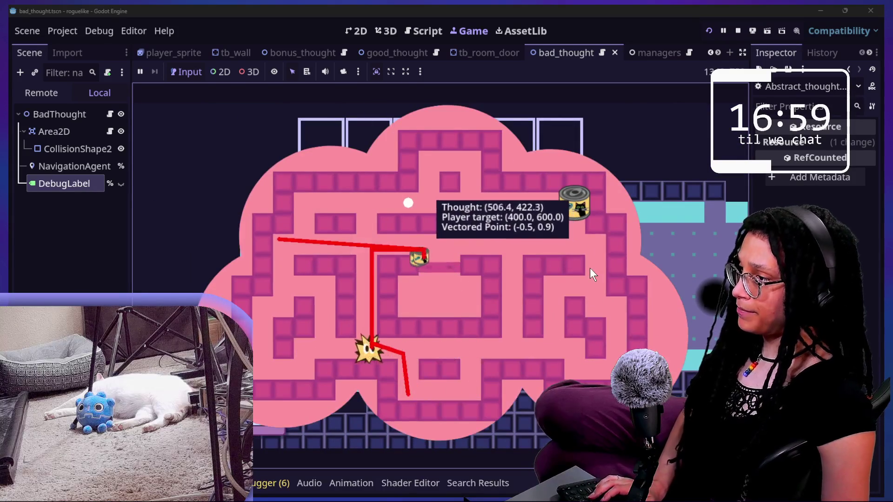
pyautogui.press('Escape')
pyautogui.press('Escape')
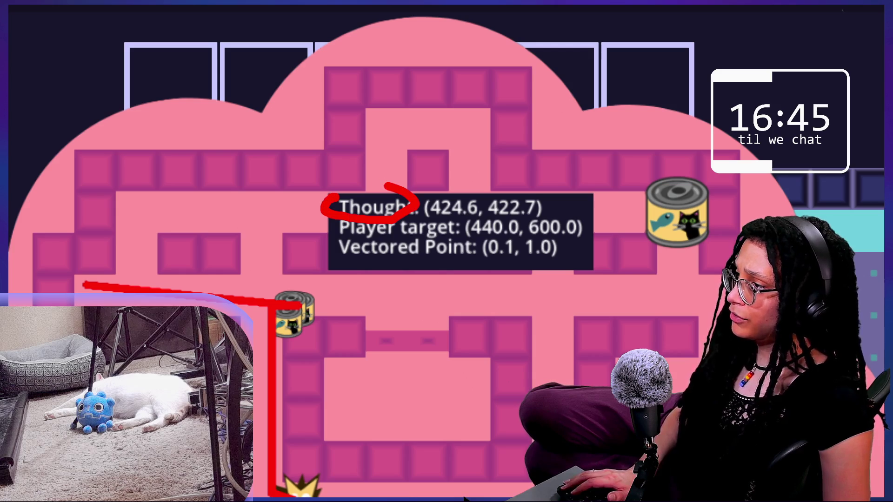
pyautogui.press('Escape')
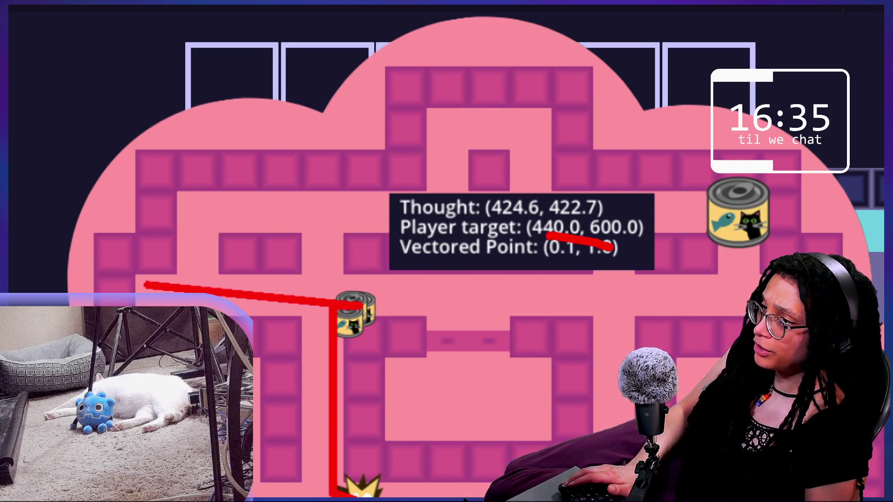
pyautogui.press('Escape')
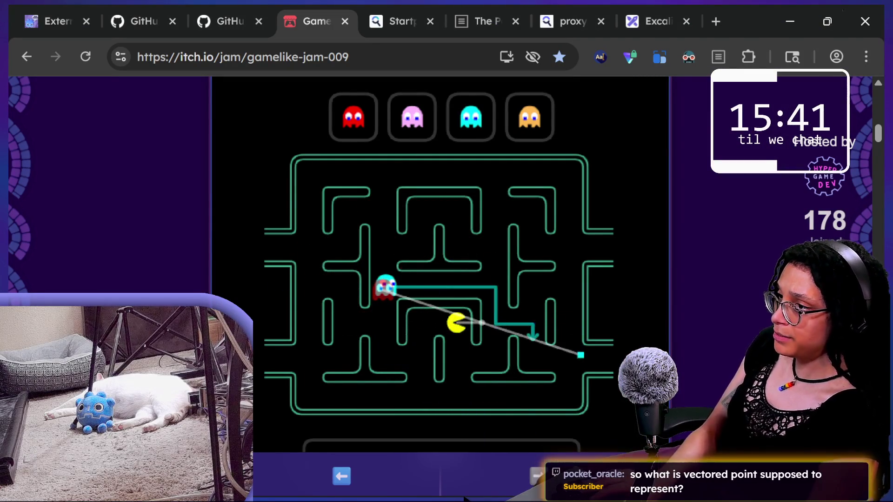
# Circle the cyan target square in red on the Pac-Man diagram, clear it, and return to Godot
pyautogui.moveTo(595, 329); pyautogui.dragTo(587, 403)
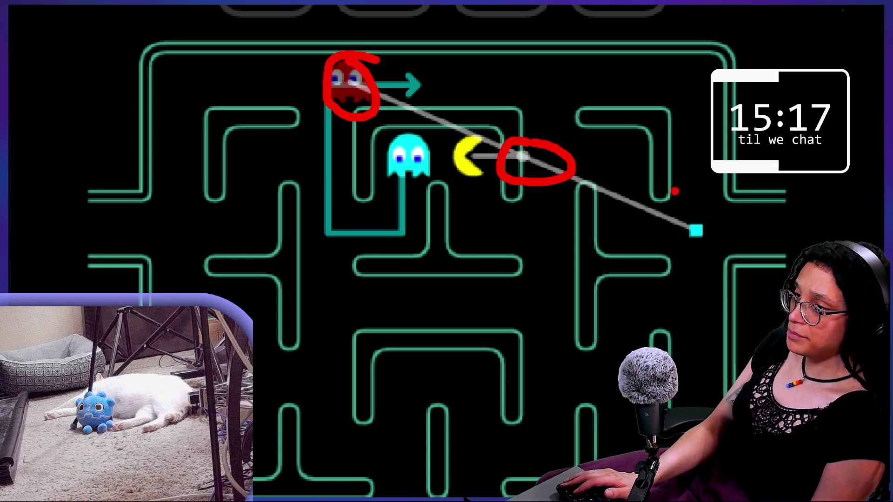
pyautogui.moveTo(685, 205)
pyautogui.mouseDown()
pyautogui.moveTo(697, 281)
pyautogui.moveTo(651, 186)
pyautogui.mouseUp()
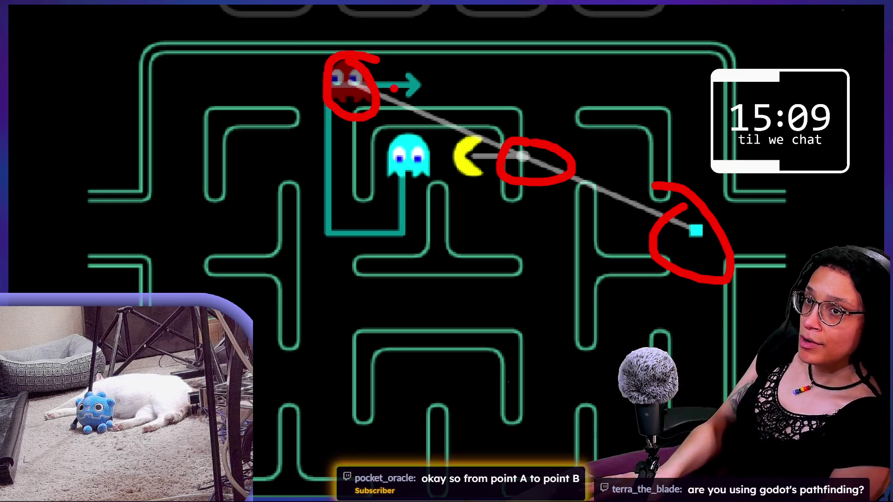
pyautogui.press('Escape')
pyautogui.press('Escape')
pyautogui.hotkey('alt', 'Tab')
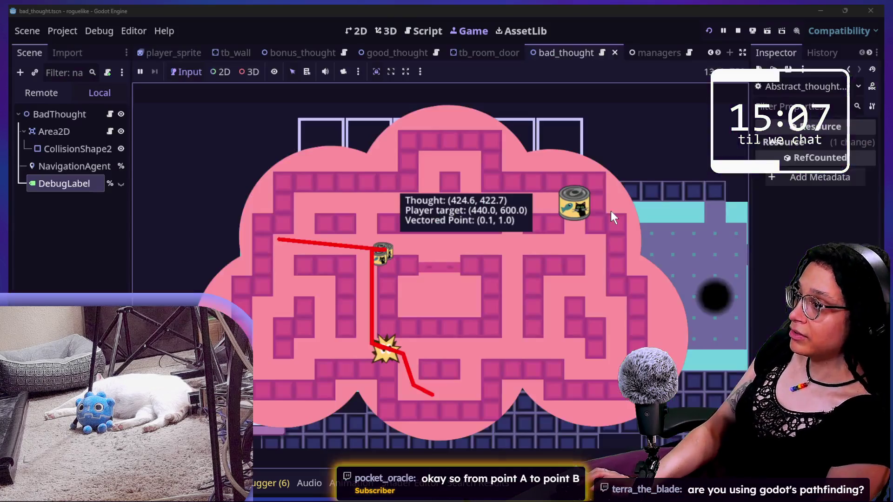
# Open bad_thought, enable distraction-free mode with Ctrl+Shift+F11, and scroll to the follow_point code
pyautogui.click(424, 29)
pyautogui.click(409, 205)
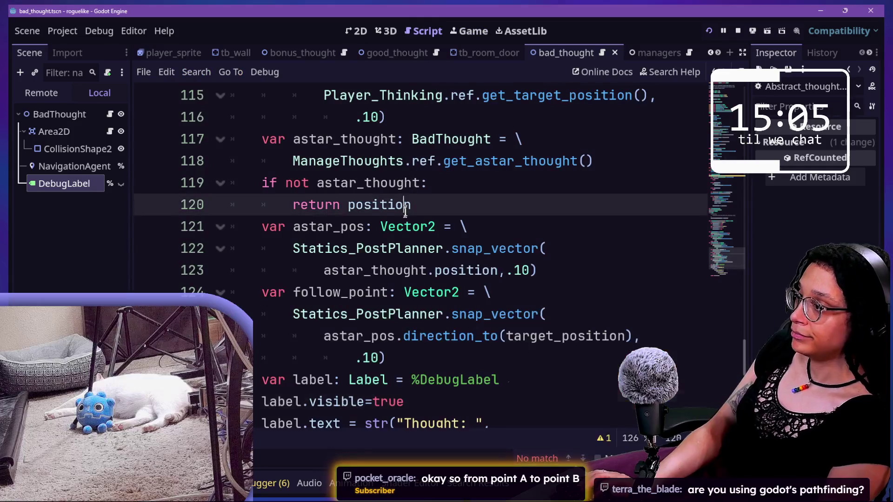
pyautogui.scroll(-2, 412, 223)
pyautogui.scroll(-2, 411, 234)
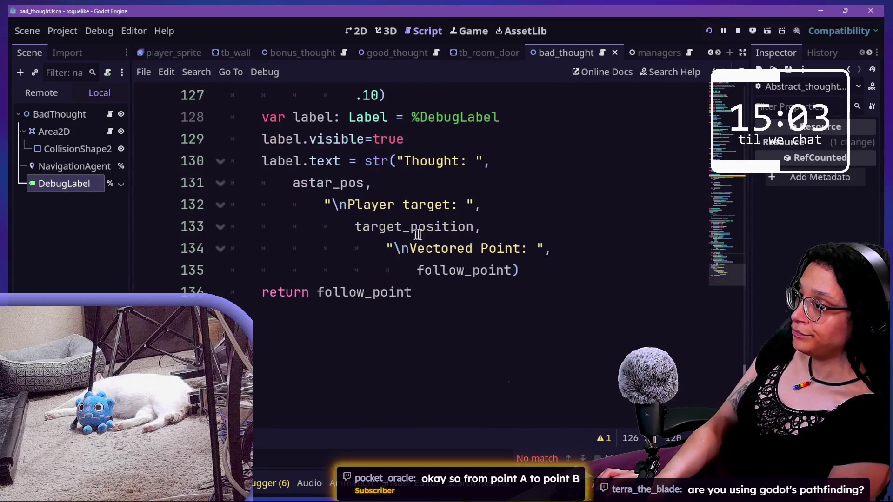
pyautogui.scroll(4, 448, 251)
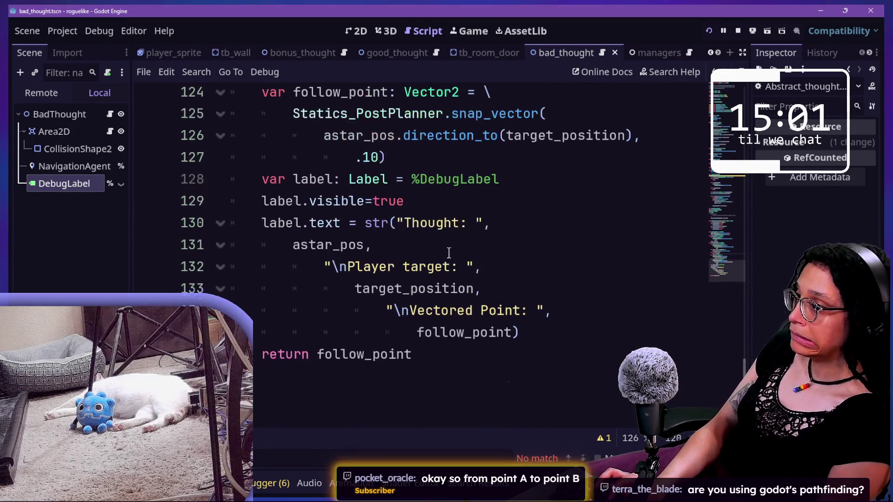
pyautogui.scroll(1, 449, 254)
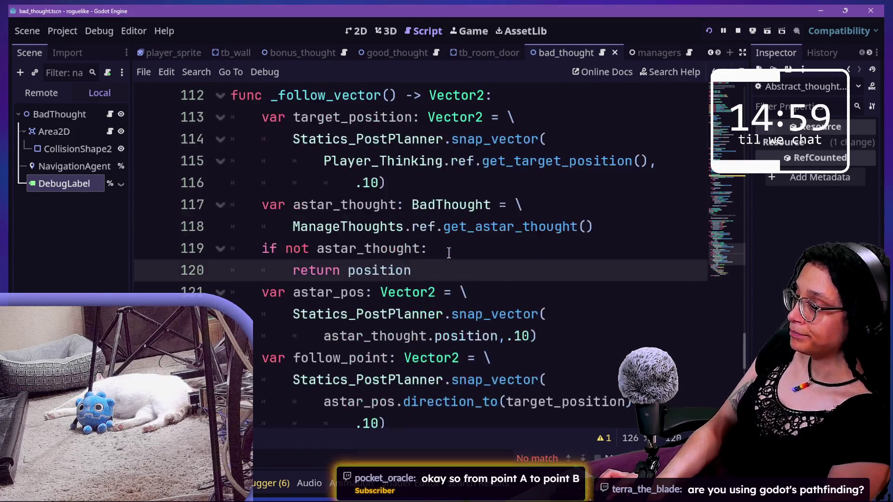
pyautogui.hotkey('ctrl', 'shift', 'F11')
pyautogui.scroll(-3, 271, 328)
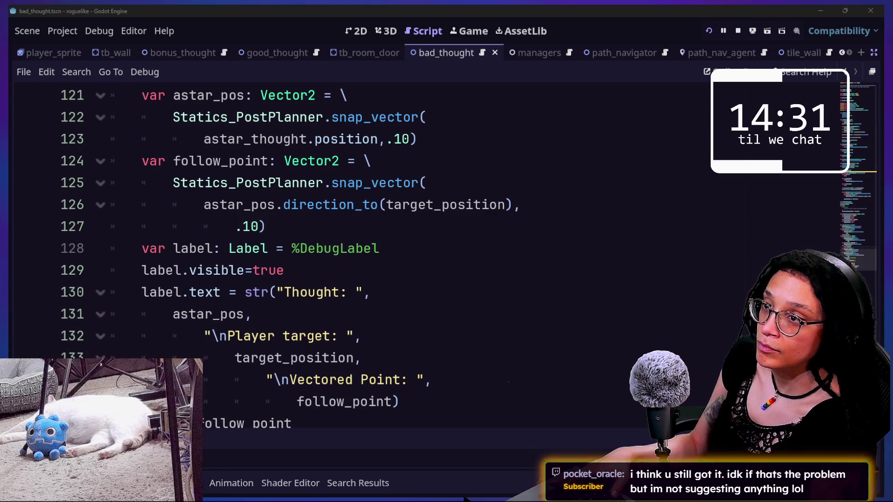
# Bring the Scene and Inspector docks back beside the script and narrow the Scene dock
pyautogui.click(336, 205)
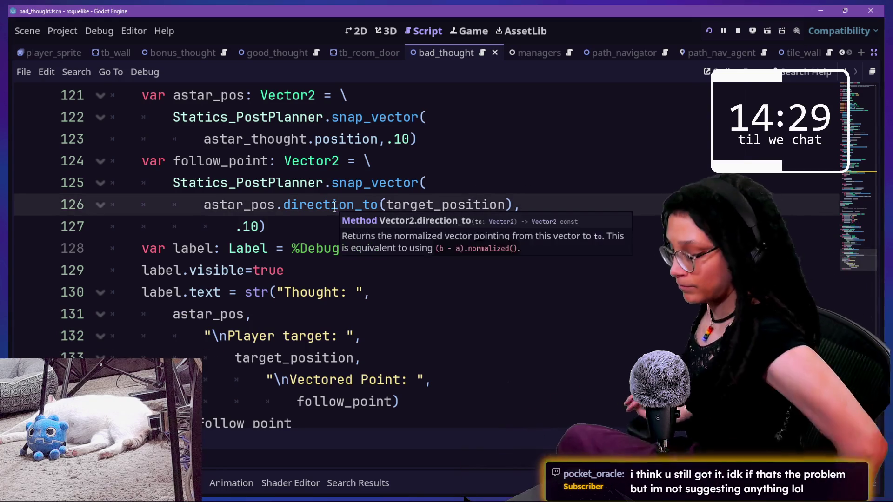
pyautogui.hotkey('ctrl', 'shift', 'F11')
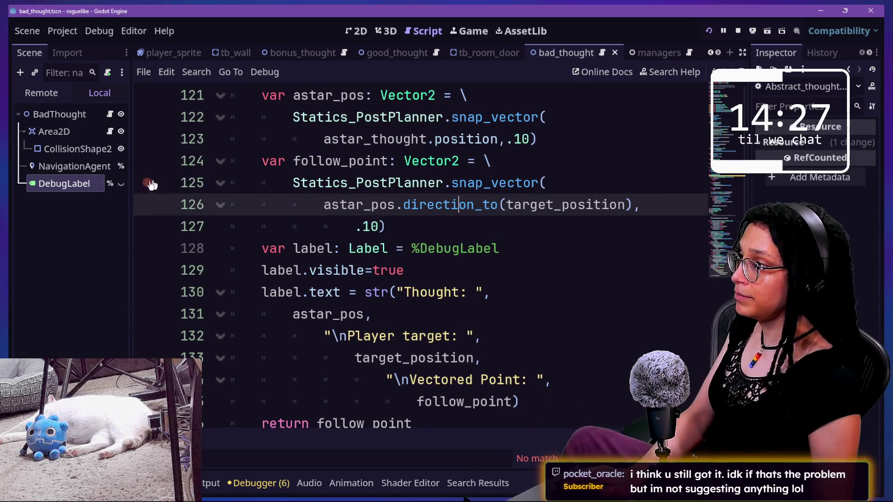
pyautogui.moveTo(131, 183); pyautogui.dragTo(54, 185)
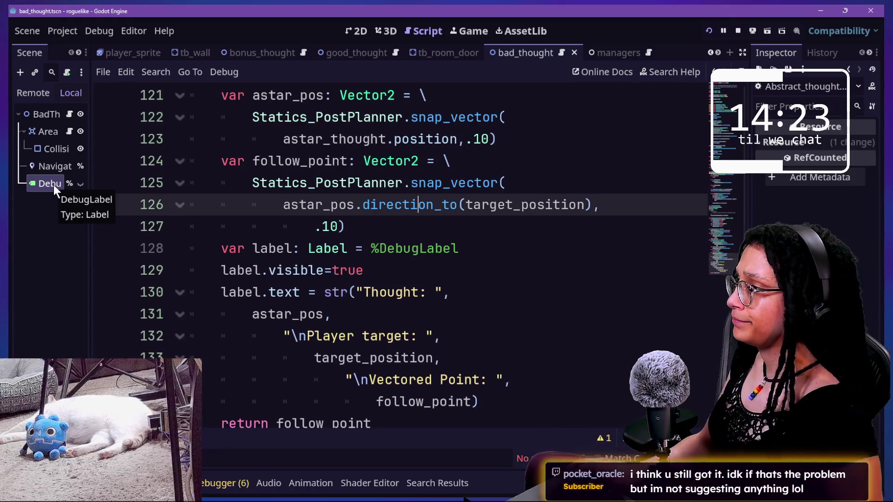
# Review the astar_thought, follow_point and debug label lines around lines 116–127
pyautogui.scroll(1, 493, 201)
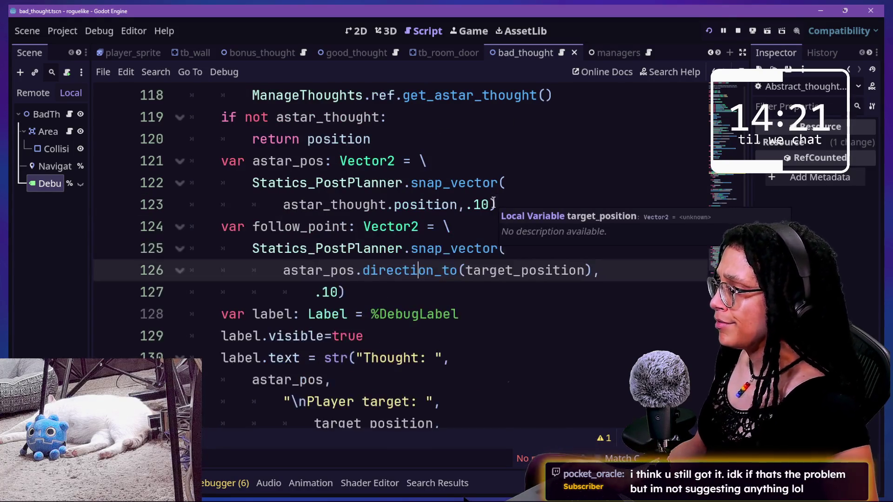
pyautogui.scroll(-1, 383, 366)
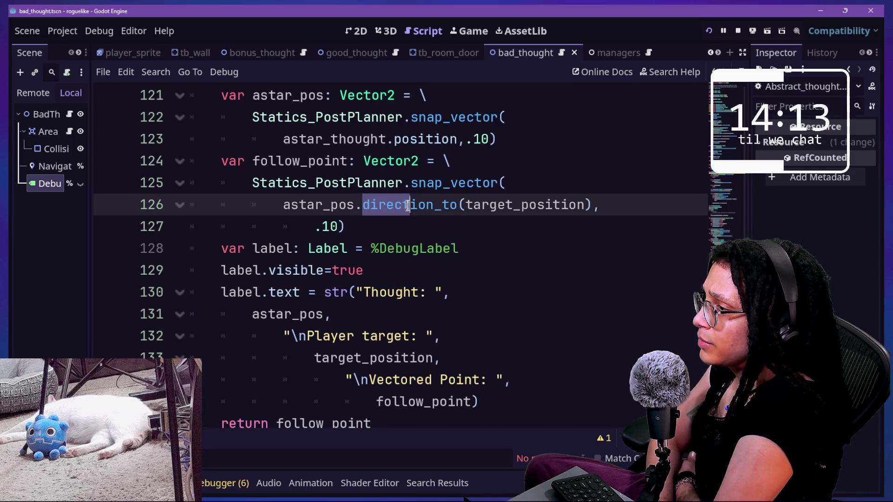
pyautogui.click(420, 233)
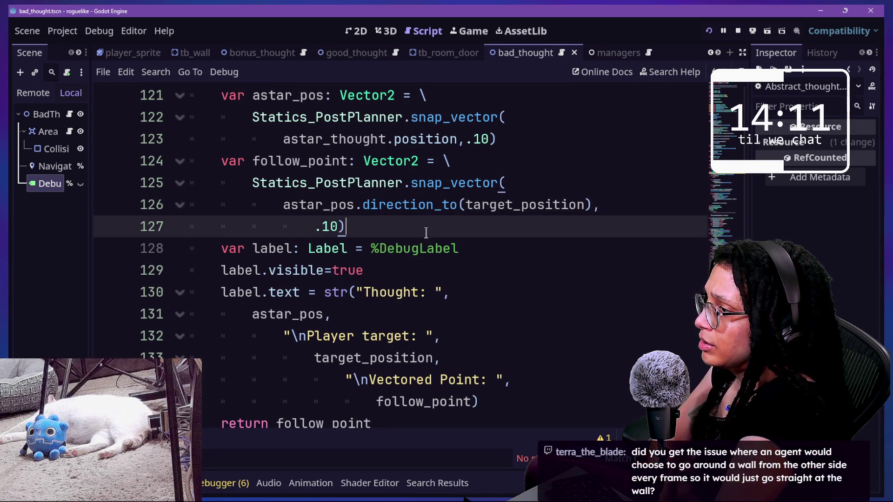
pyautogui.scroll(1, 426, 232)
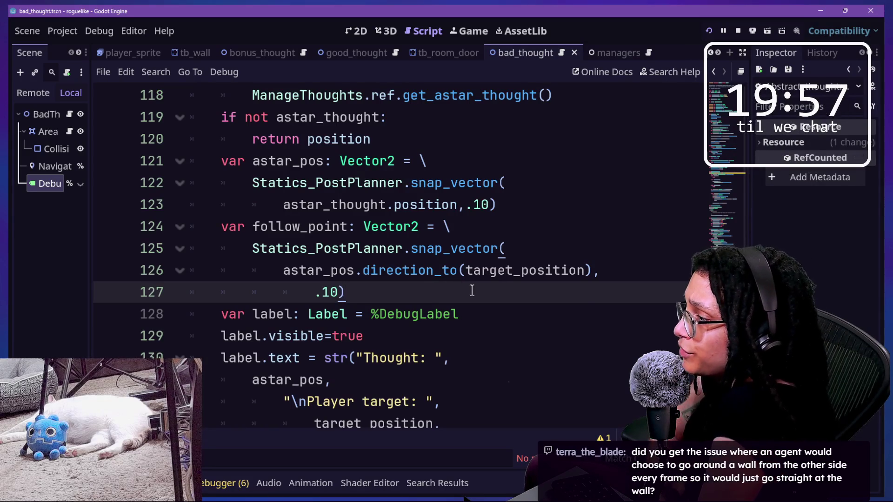
pyautogui.press('Up')
pyautogui.press('Up')
pyautogui.press('Up')
pyautogui.press('Down')
pyautogui.press('Down')
pyautogui.press('Down')
pyautogui.press('Up')
pyautogui.press('Up')
pyautogui.press('Up')
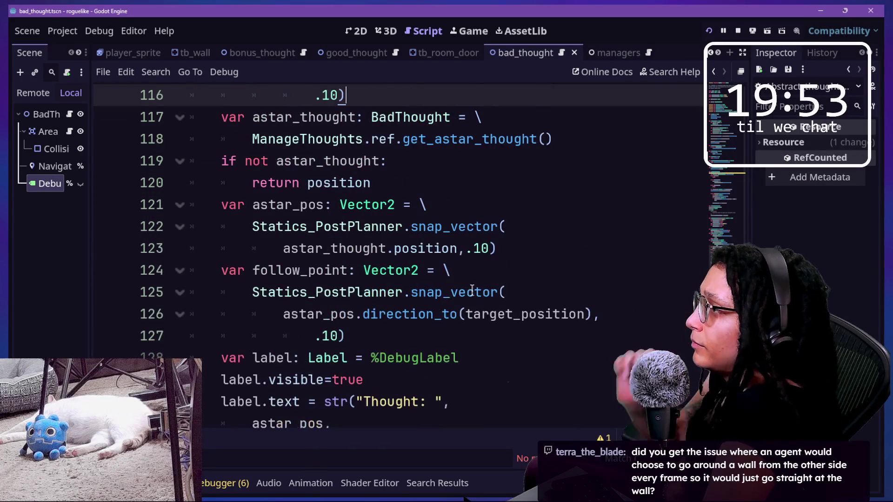
pyautogui.press('Down')
pyautogui.press('Down')
pyautogui.press('Down')
pyautogui.press('Down')
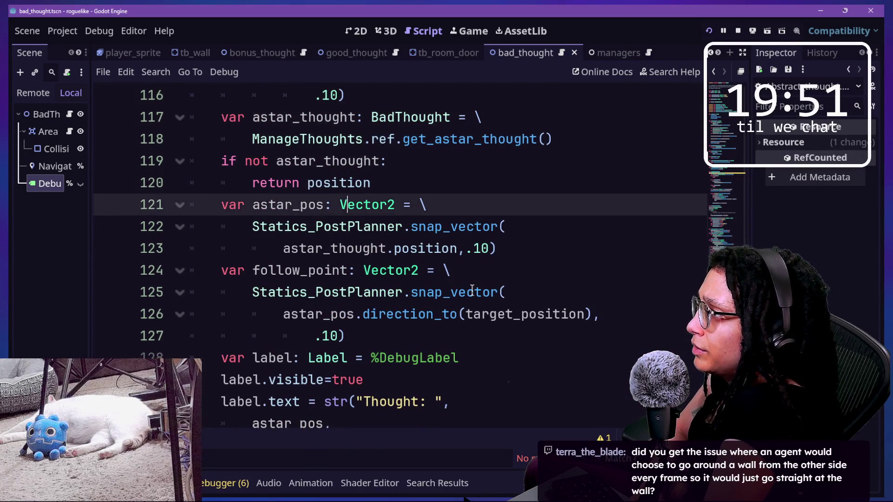
pyautogui.press('Up')
pyautogui.press('Up')
pyautogui.press('Up')
pyautogui.press('Up')
pyautogui.press('Up')
pyautogui.press('Up')
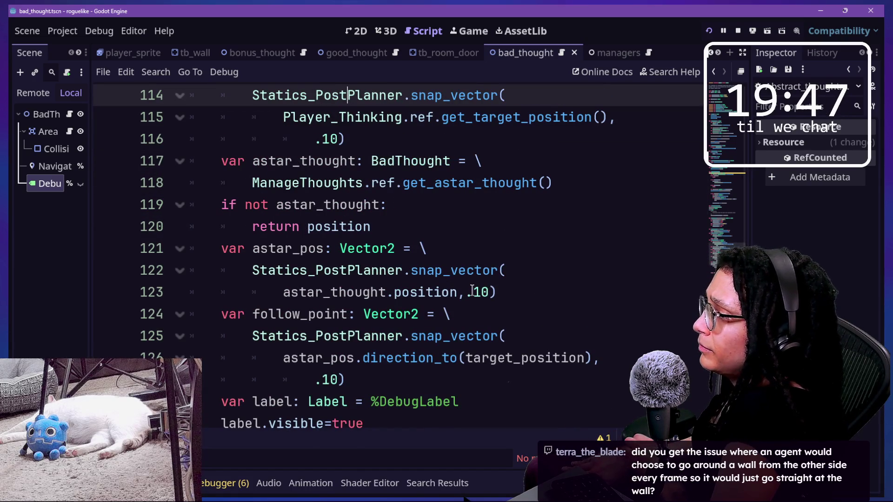
pyautogui.press('Down')
pyautogui.press('Down')
pyautogui.press('Down')
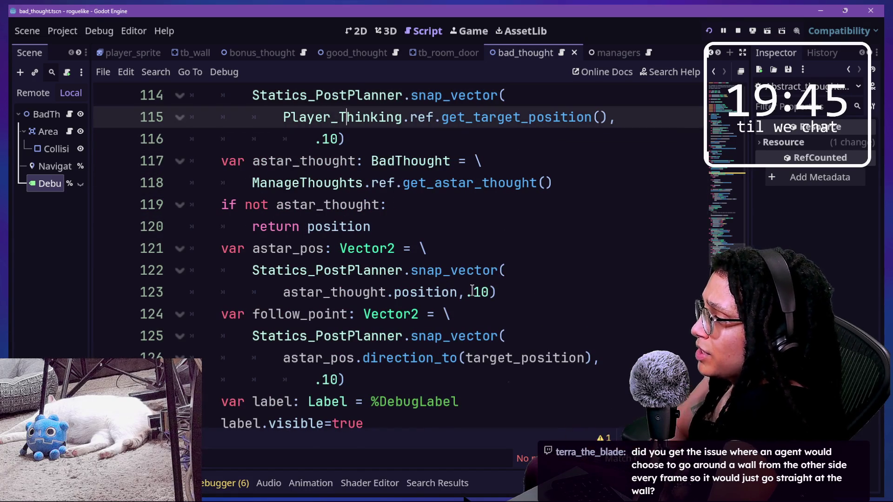
pyautogui.press('Down')
pyautogui.press('Down')
pyautogui.press('Down')
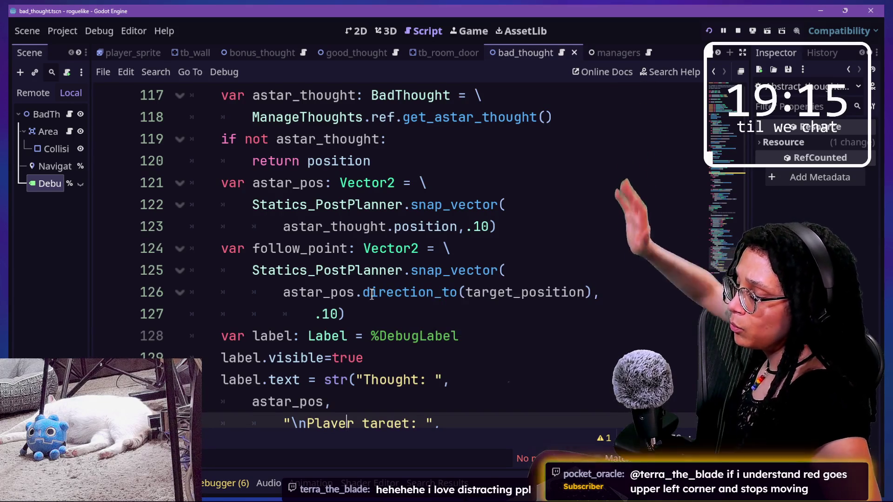
# Change line 126 from astar_pos.direction_to(target_position) to astar_pos - target_position, then run the project
pyautogui.moveTo(372, 296)
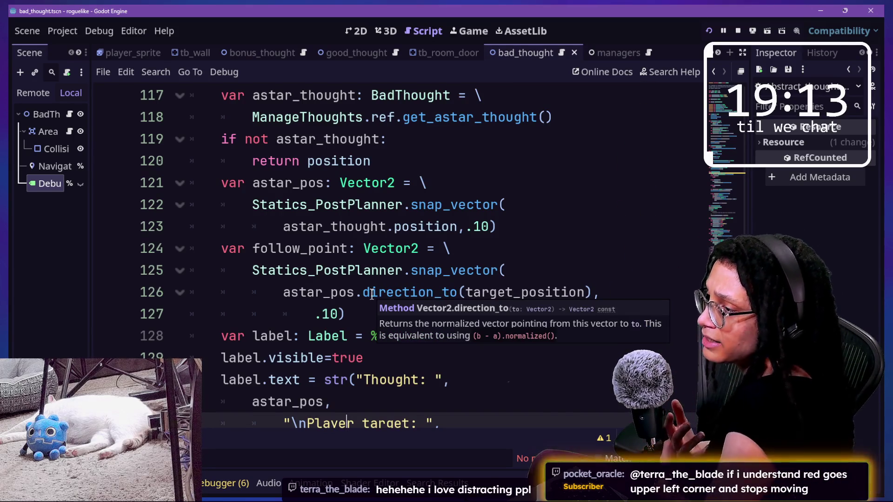
pyautogui.click(352, 282)
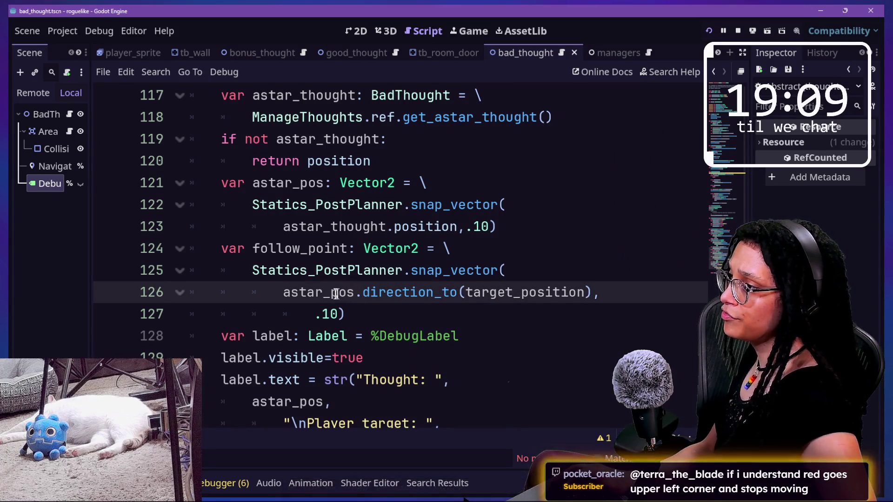
pyautogui.moveTo(378, 293)
pyautogui.mouseDown()
pyautogui.moveTo(461, 295)
pyautogui.moveTo(462, 304)
pyautogui.moveTo(458, 296)
pyautogui.mouseUp()
pyautogui.press('BackSpace')
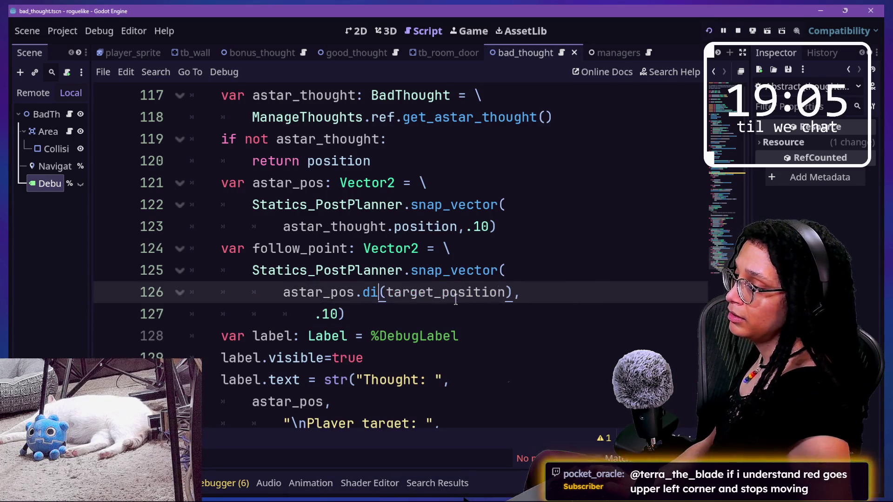
pyautogui.press('BackSpace')
pyautogui.press('BackSpace')
pyautogui.press('BackSpace')
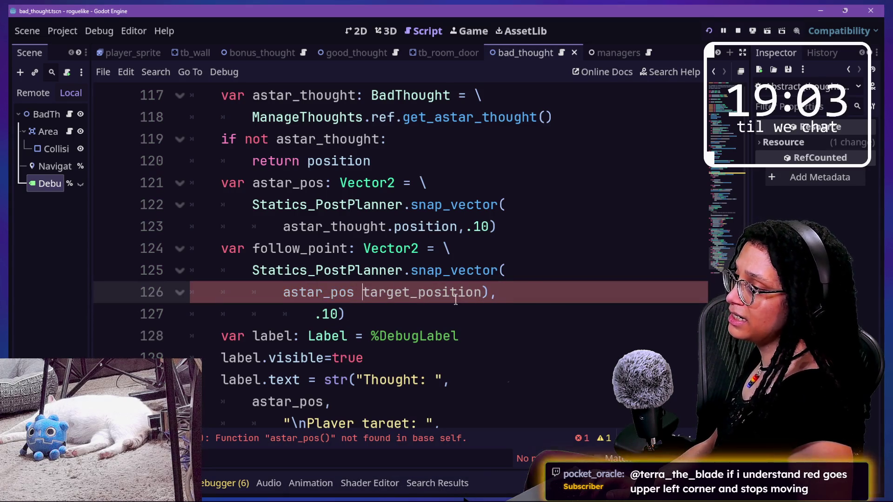
pyautogui.press('Delete')
pyautogui.write('-')
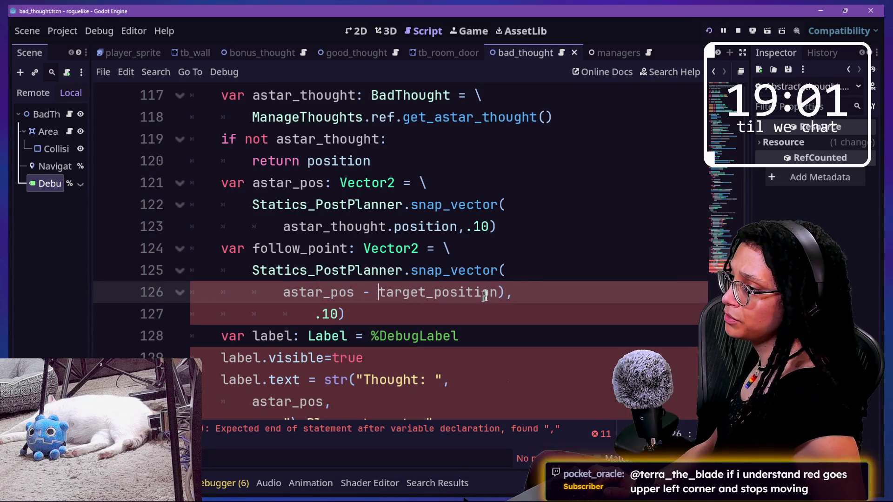
pyautogui.click(505, 293)
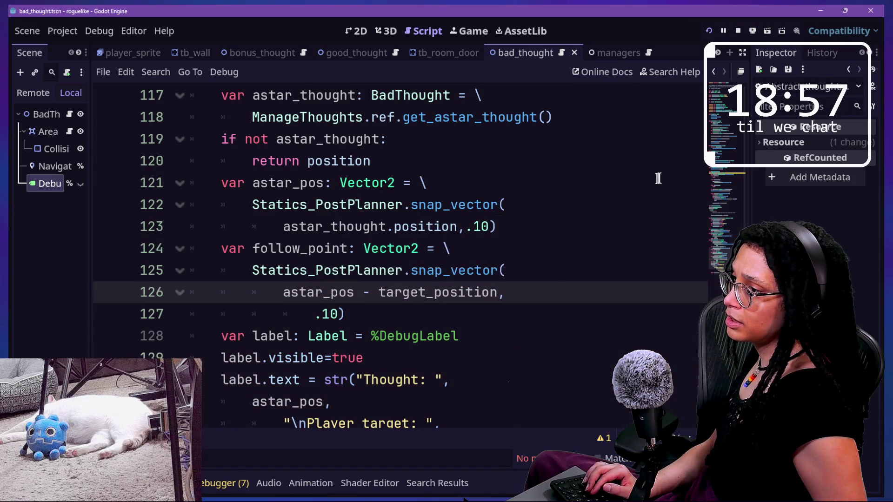
pyautogui.click(707, 31)
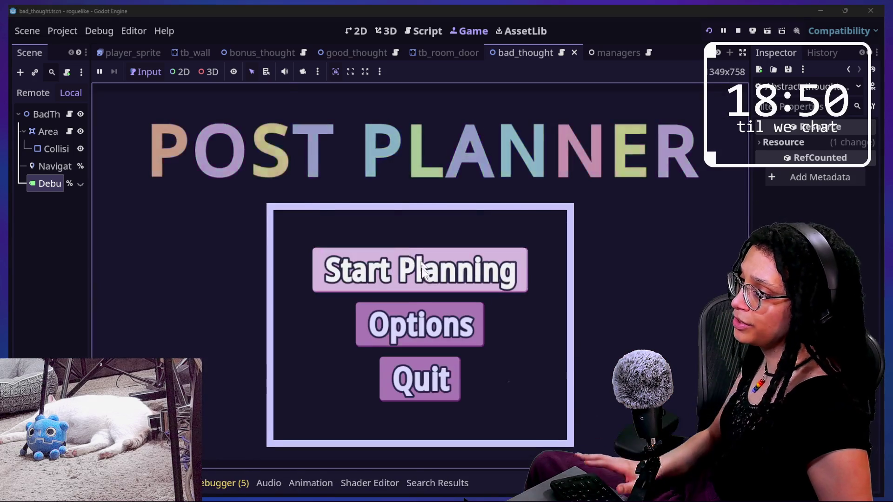
# Start planning on Catstagram, read Vectored Point (-144.3, -100.0), then return to the bad_thought script
pyautogui.click(421, 268)
pyautogui.click(474, 264)
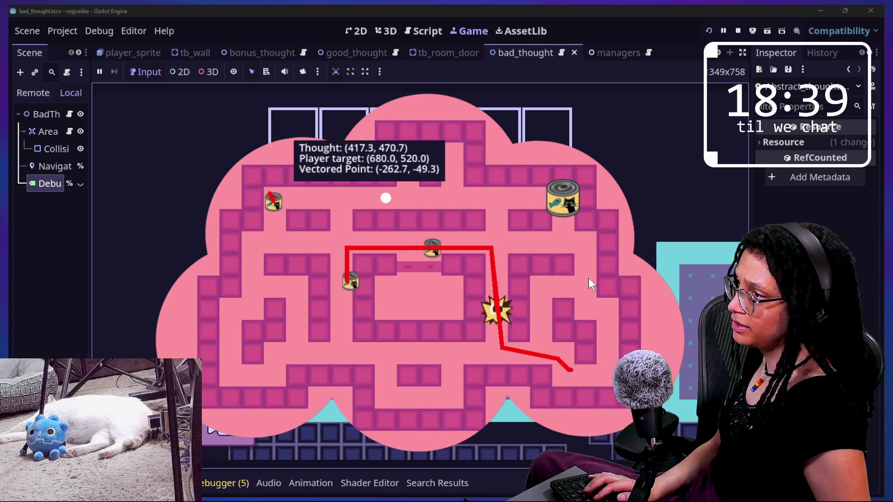
pyautogui.click(423, 30)
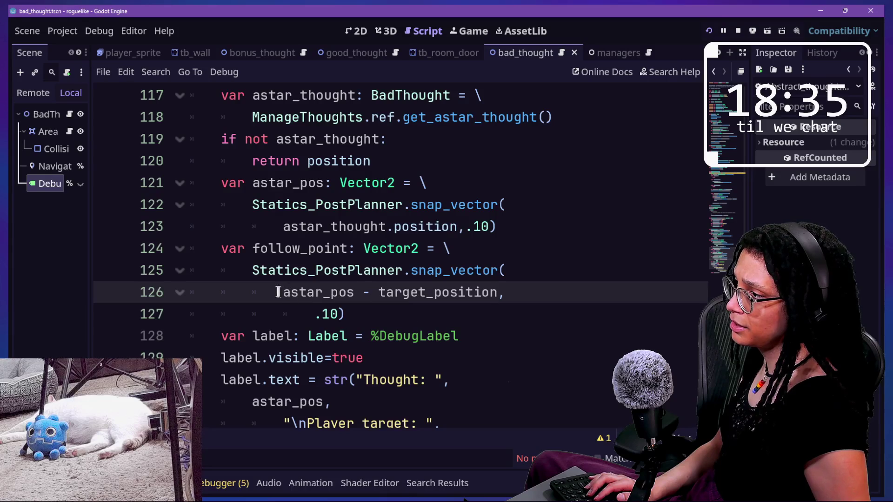
# Wrap astar_pos - target_position on line 126 in abs()
pyautogui.click(284, 292)
pyautogui.write('abs(')
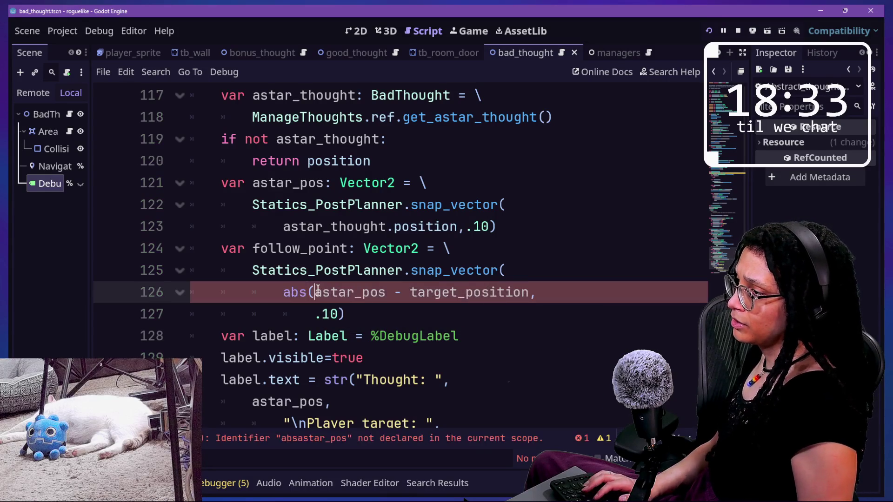
pyautogui.click(533, 284)
pyautogui.write(')')
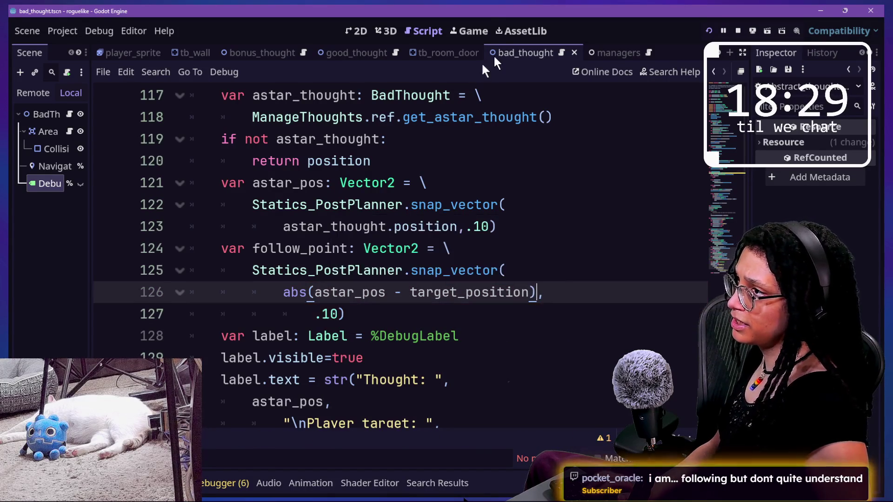
# Reload the game, enter Catstagram to see positive Vectored Point values, then return to Script
pyautogui.click(471, 29)
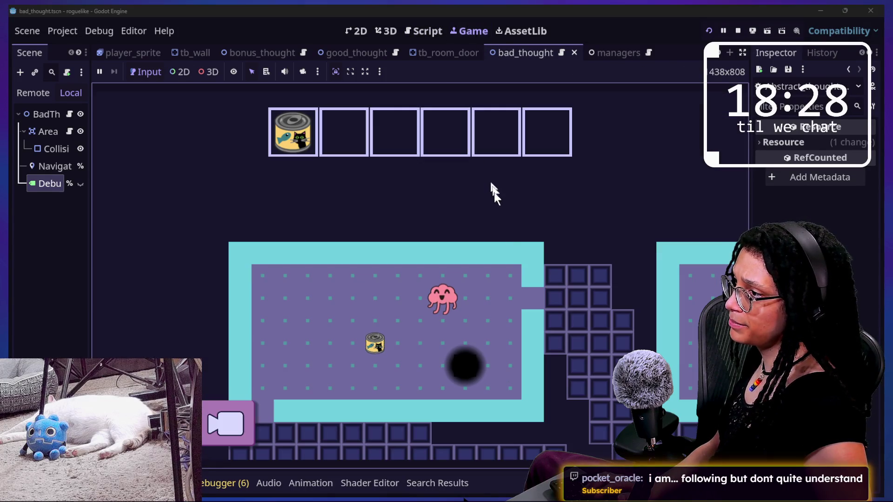
pyautogui.click(709, 30)
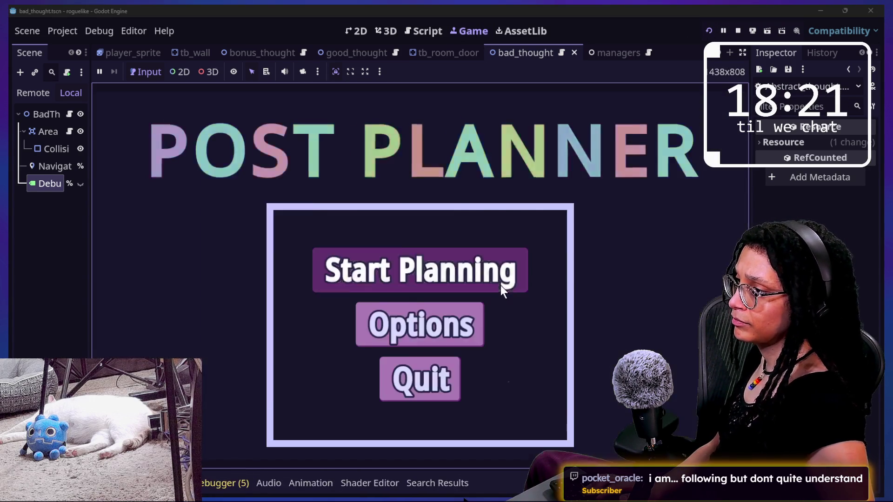
pyautogui.click(500, 287)
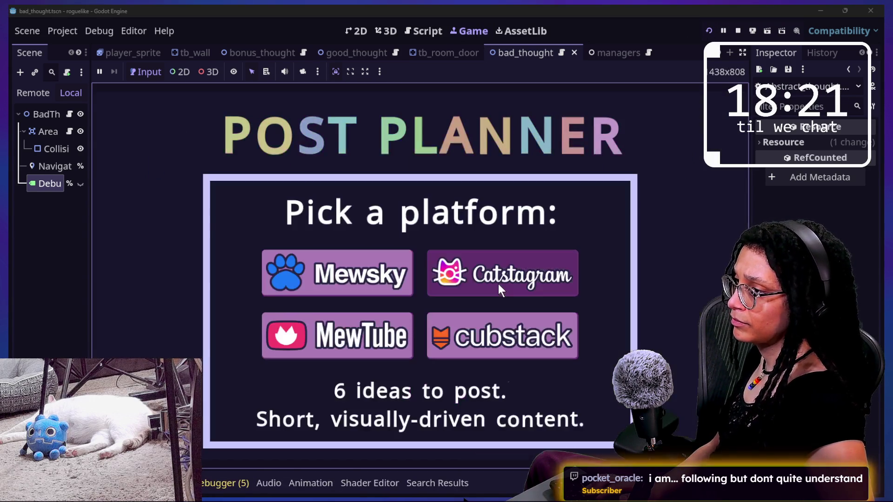
pyautogui.click(498, 285)
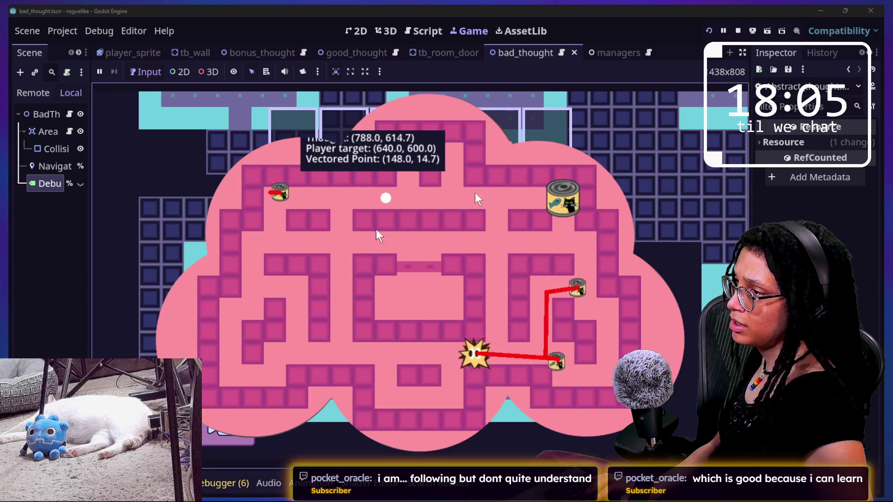
pyautogui.click(412, 28)
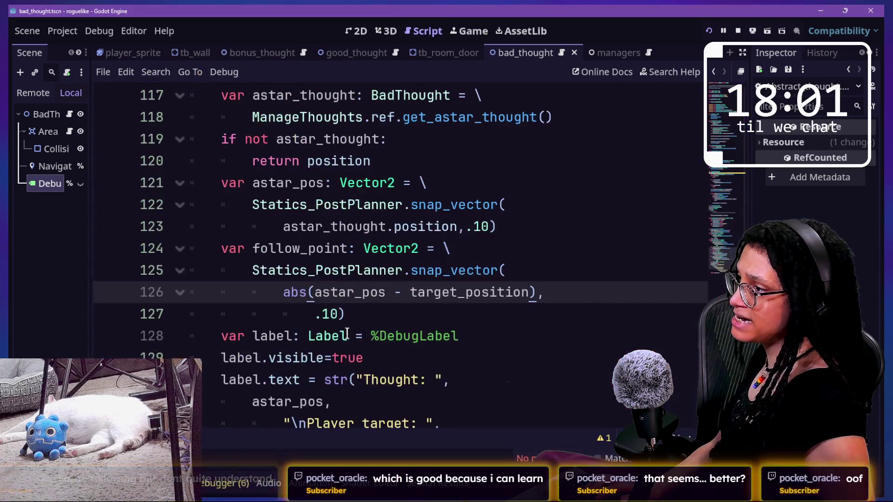
# Multiply the snapped follow_point vector on line 127 by 2 and save the script
pyautogui.click(323, 307)
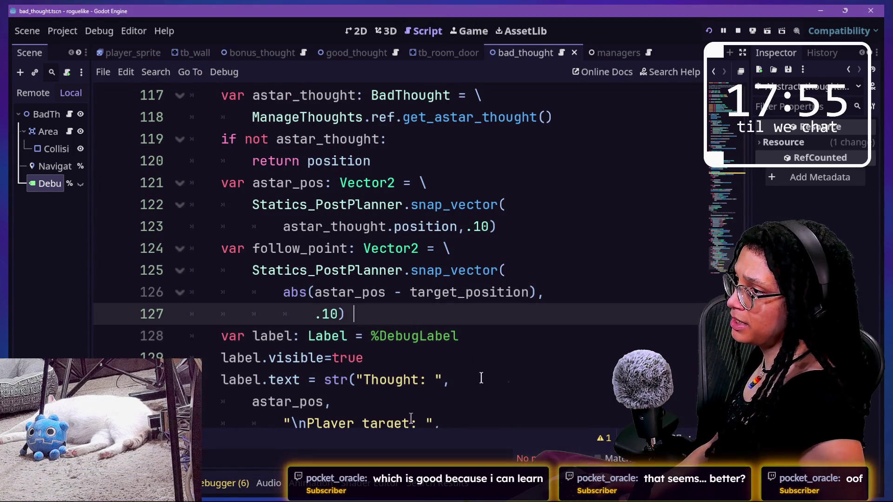
pyautogui.write('*')
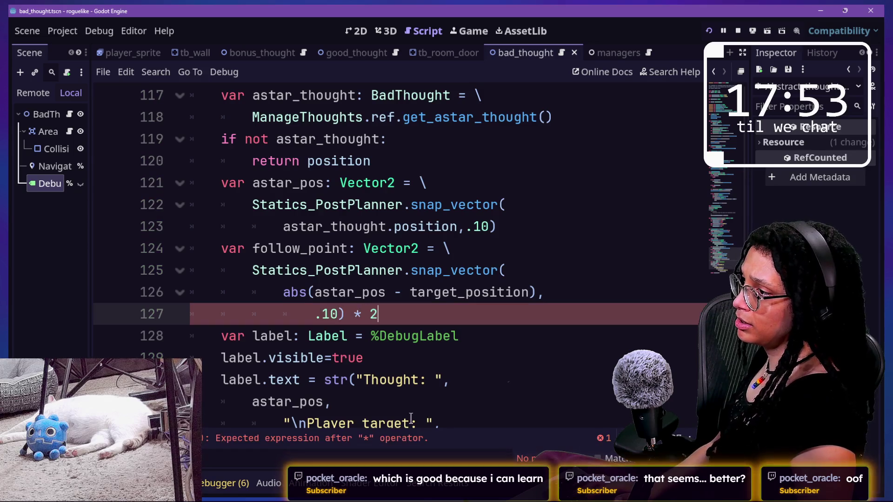
pyautogui.hotkey('ctrl', 's')
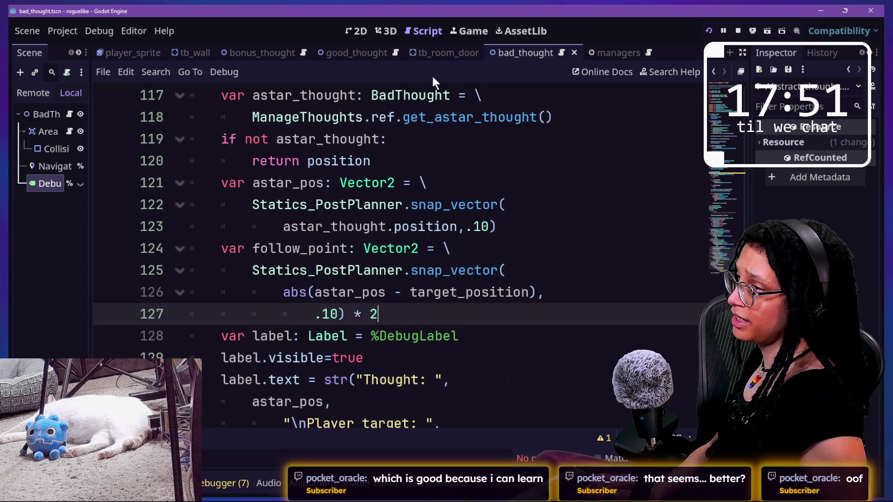
# Resume the paused game to test the change, then return to the bad_thought script
pyautogui.click(456, 33)
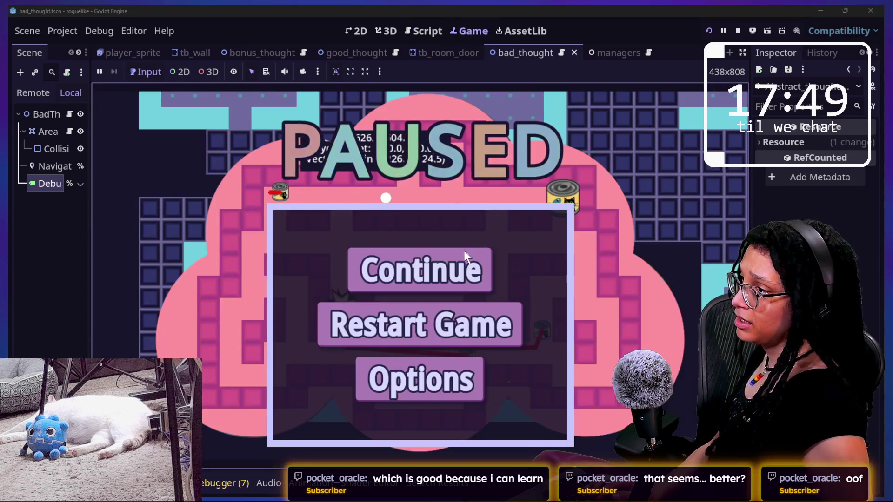
pyautogui.click(463, 270)
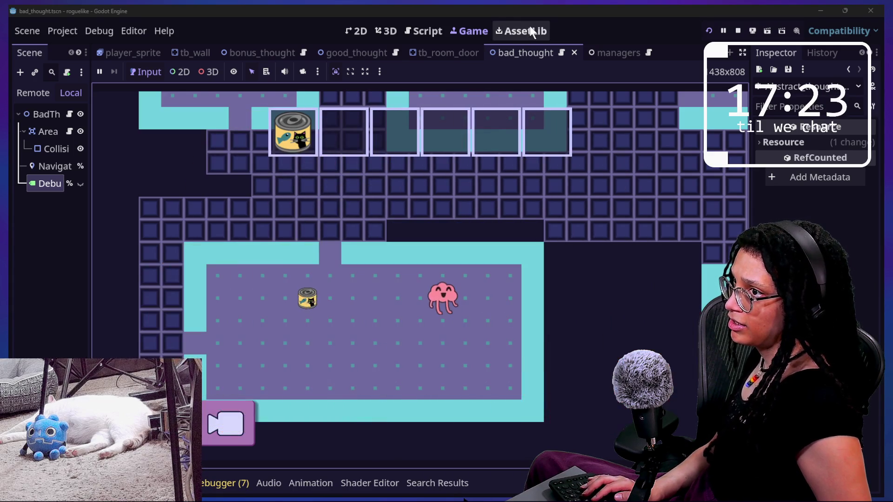
pyautogui.click(422, 9)
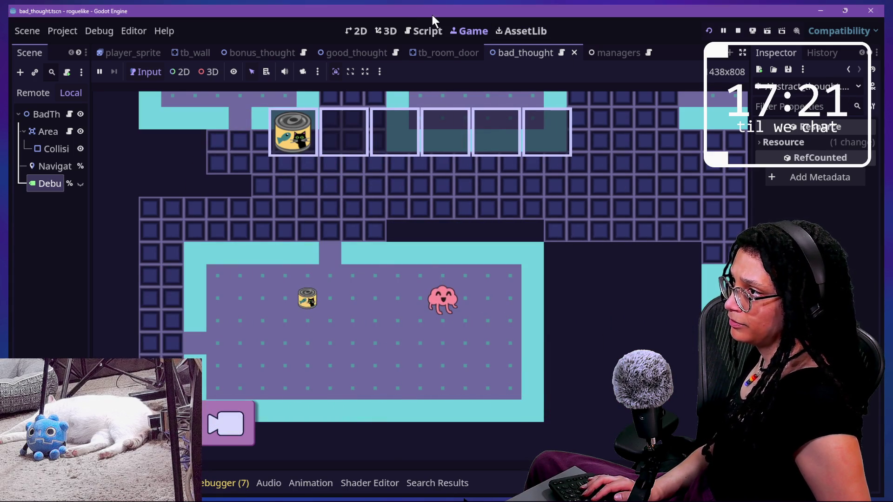
pyautogui.click(428, 31)
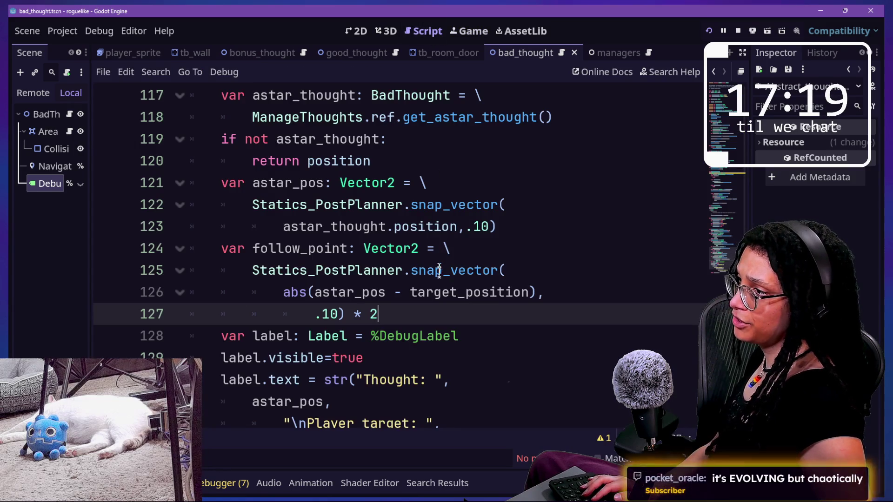
pyautogui.click(481, 341)
pyautogui.click(482, 305)
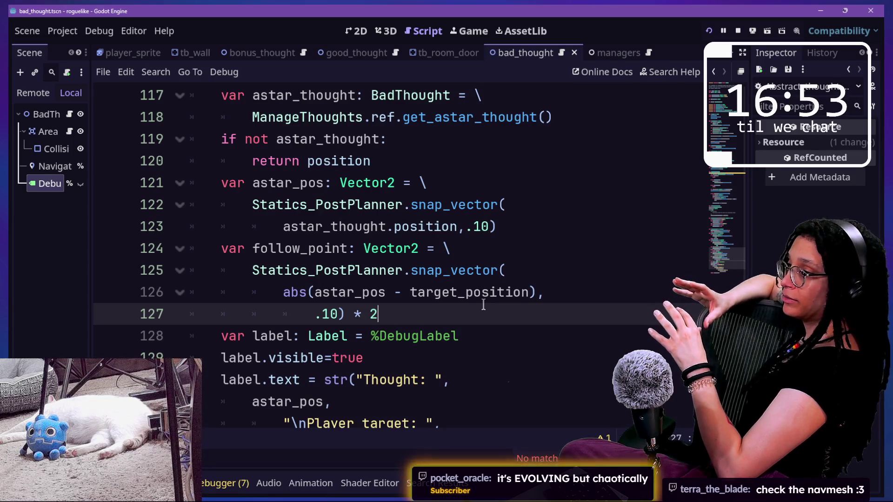
pyautogui.moveTo(313, 292); pyautogui.dragTo(384, 292)
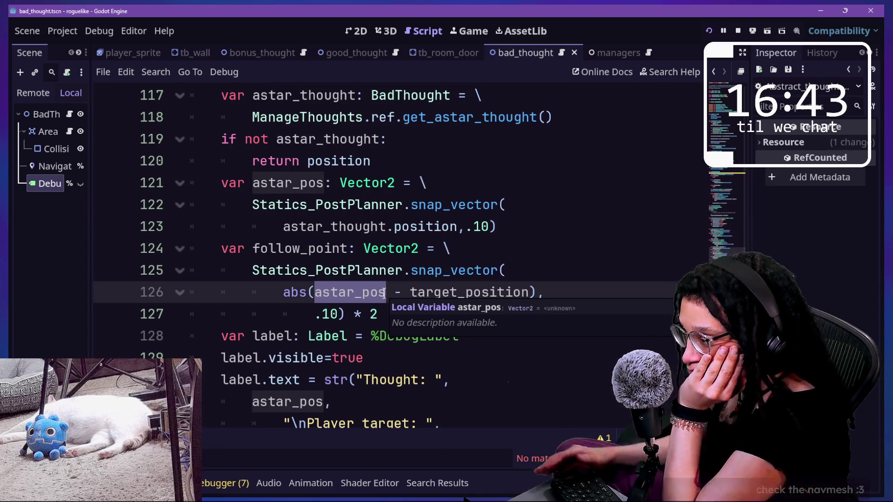
pyautogui.hotkey('ctrl', 'x')
# Cut astar_pos out of the abs call, undoing a stray paste on line 113, and save
pyautogui.hotkey('ctrl', 'l')
pyautogui.write('113')
pyautogui.press('Return')
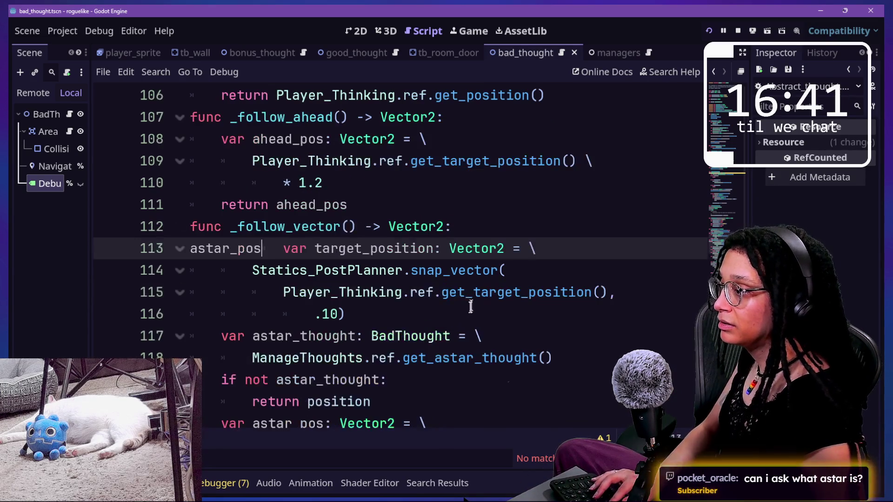
pyautogui.hotkey('ctrl', 'v')
pyautogui.hotkey('ctrl', 'z')
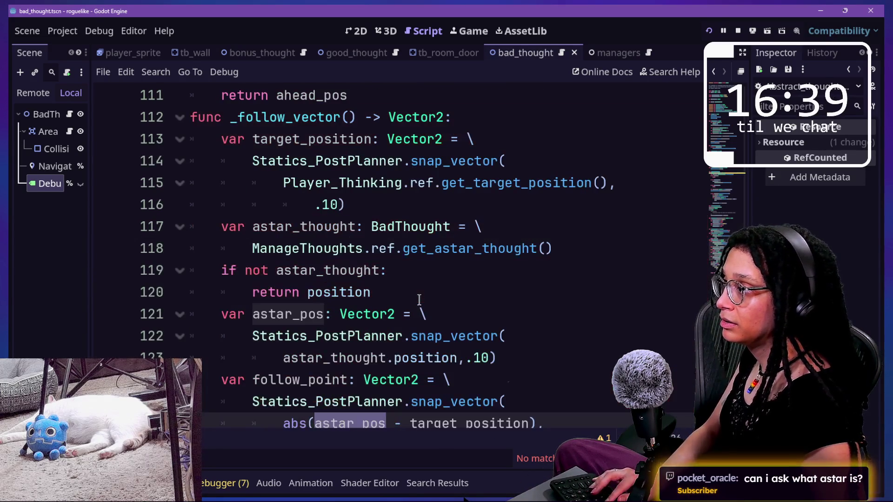
pyautogui.scroll(-2, 458, 300)
pyautogui.hotkey('ctrl', 'x')
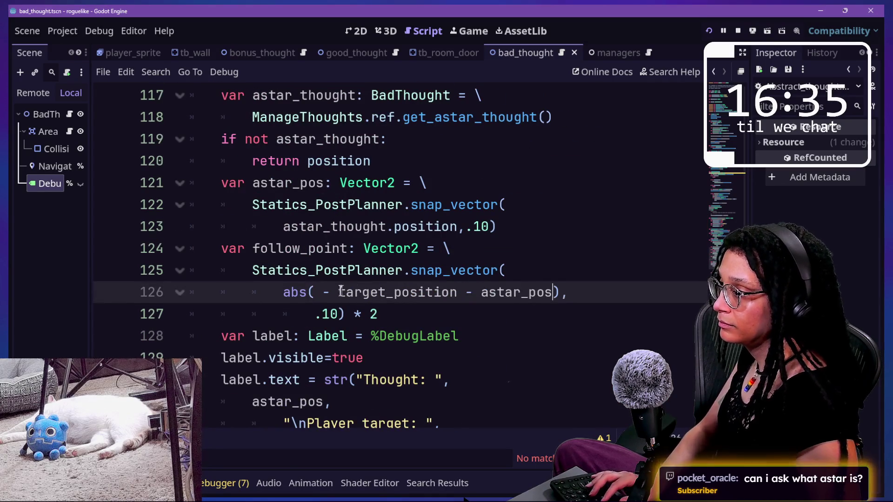
pyautogui.hotkey('ctrl', 's')
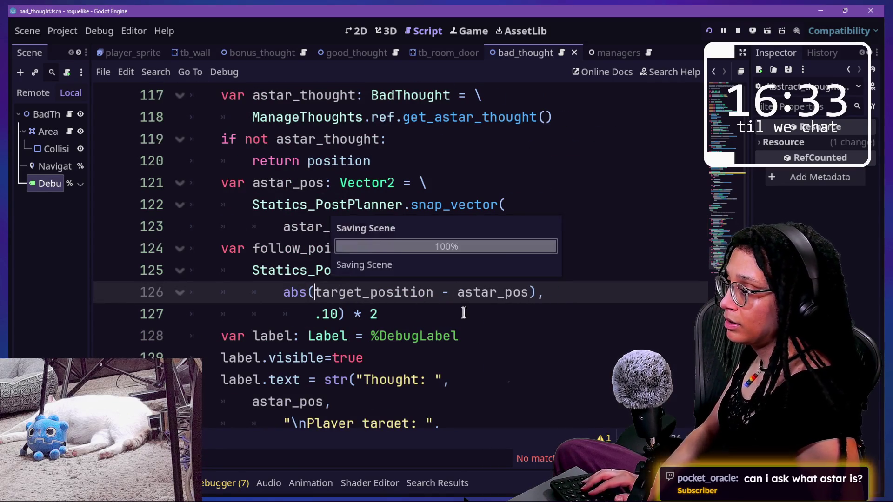
# Rewrite line 126 as target_position - astar_pos without abs and fix line 127's closing bracket
pyautogui.click(464, 312)
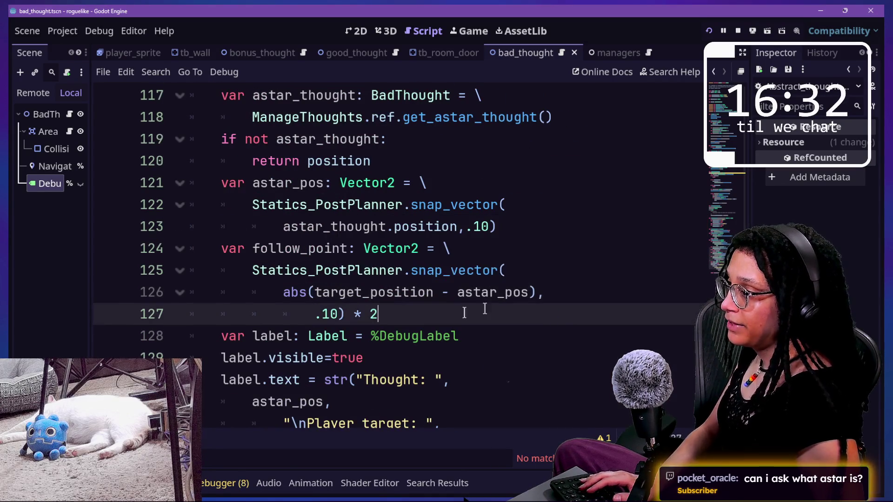
pyautogui.click(314, 287)
pyautogui.press('BackSpace')
pyautogui.click(347, 314)
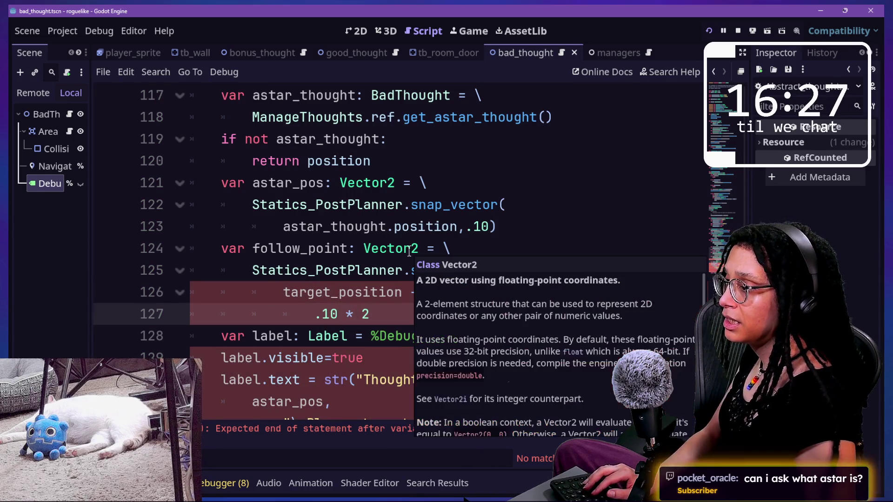
pyautogui.write(')')
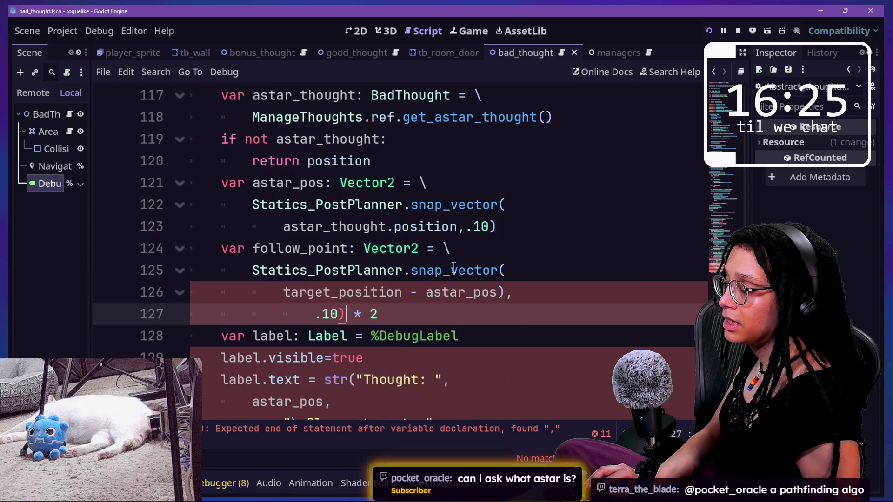
pyautogui.press('BackSpace')
pyautogui.click(445, 285)
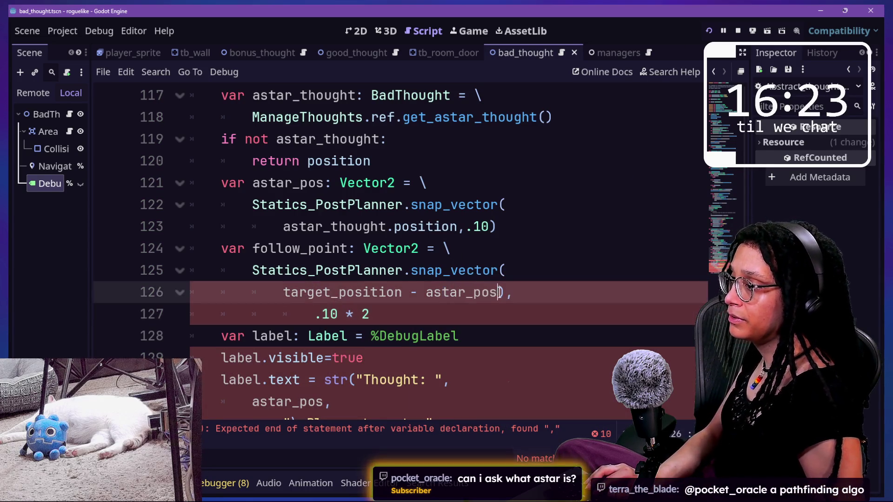
pyautogui.click(338, 314)
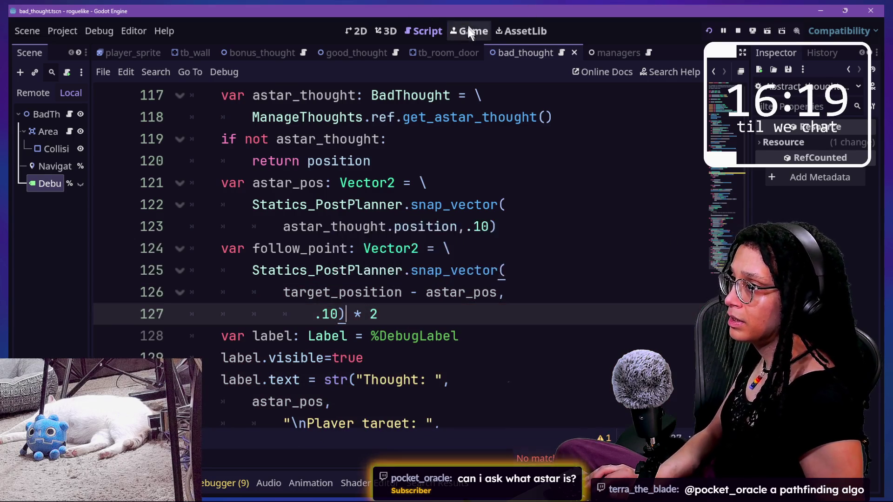
pyautogui.click(470, 29)
# Restart the game, choose Catstagram, and start walking the character through the maze
pyautogui.click(707, 31)
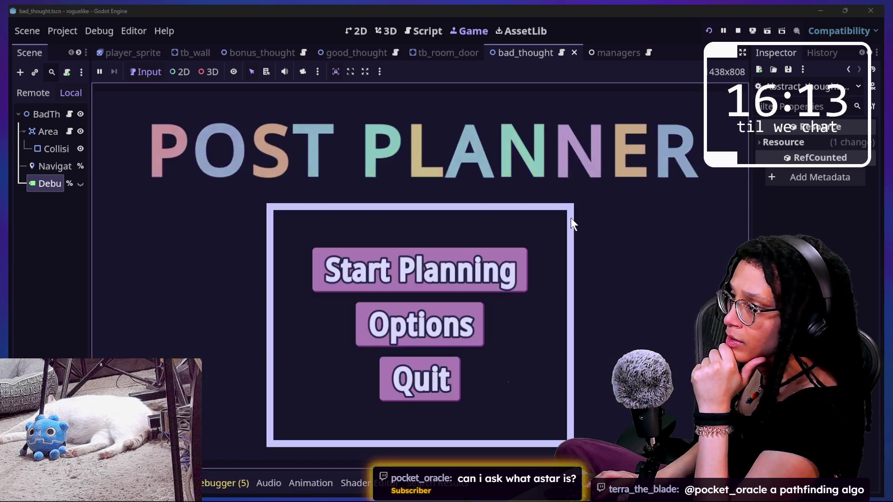
pyautogui.click(475, 277)
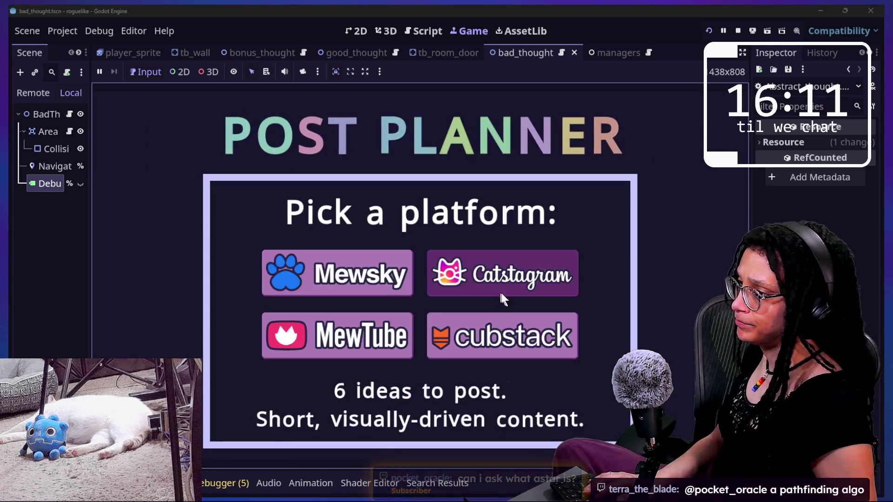
pyautogui.click(501, 290)
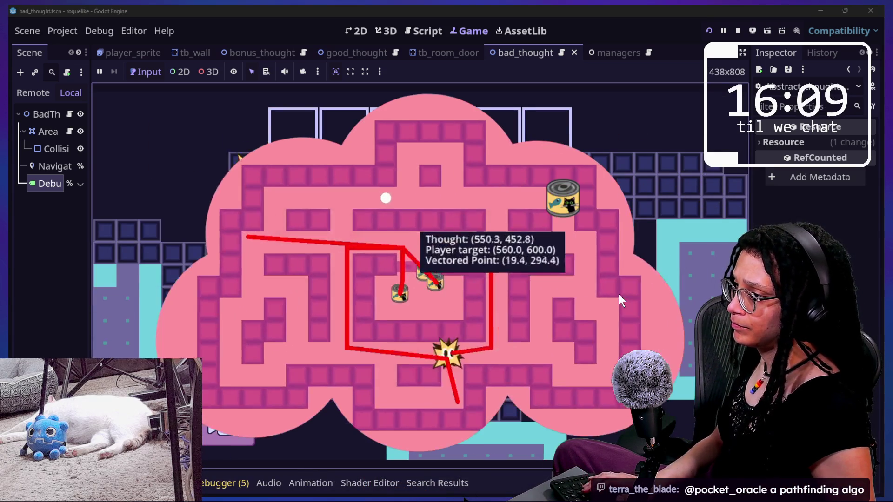
pyautogui.press('Right')
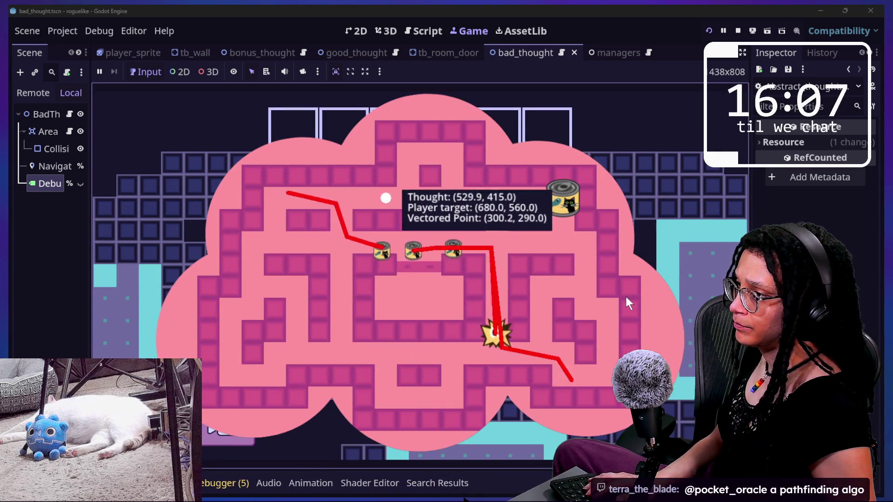
pyautogui.press('Left')
pyautogui.press('Left')
pyautogui.press('Left')
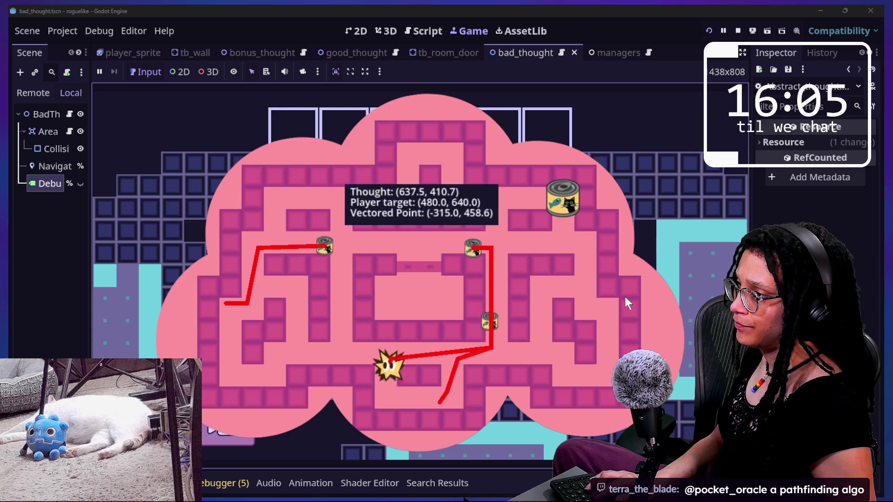
pyautogui.press('Left')
pyautogui.press('Up')
pyautogui.press('Up')
pyautogui.press('Up')
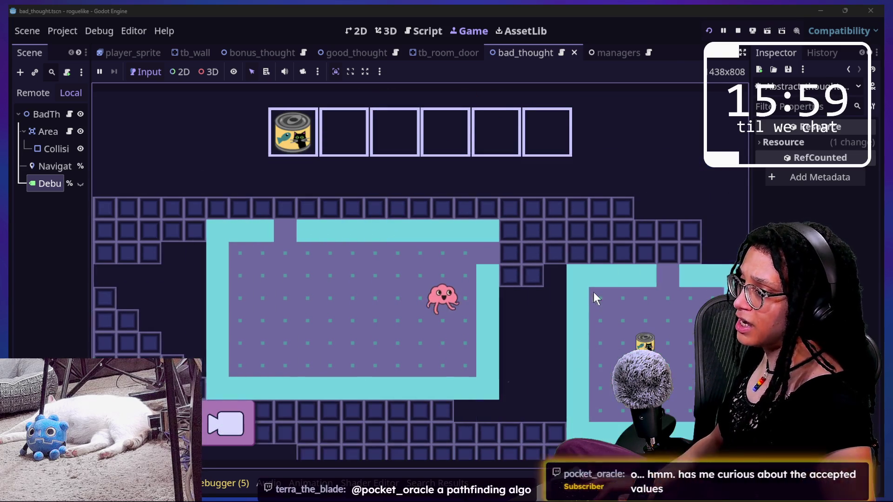
# Relaunch on Catstagram, walk into the black hole's maze battle, and pause after reading Vectored Point
pyautogui.press('F5')
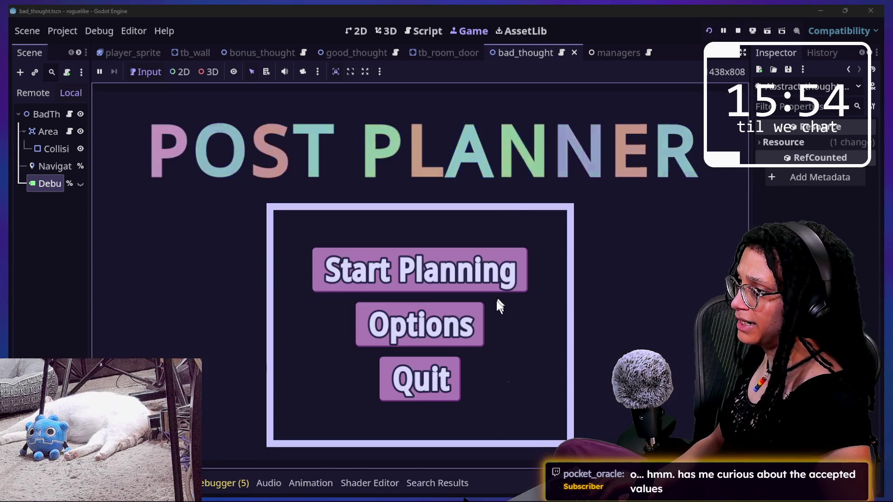
pyautogui.click(491, 289)
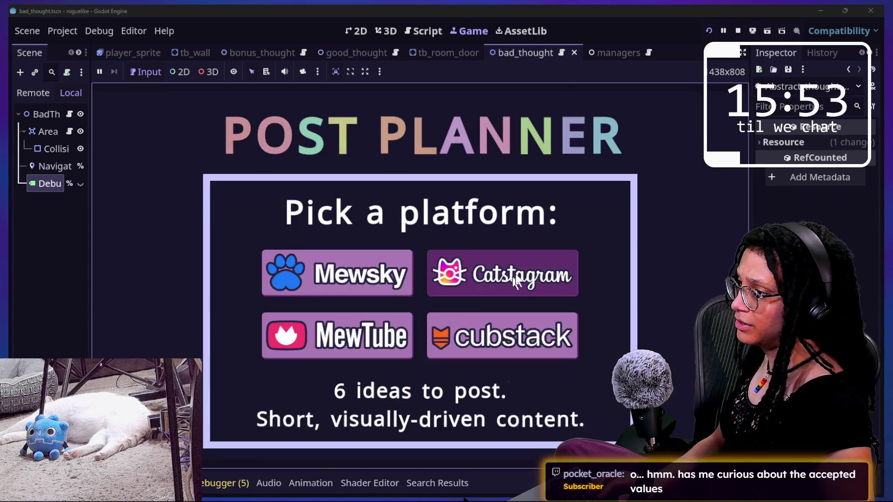
pyautogui.click(492, 287)
pyautogui.press('Left')
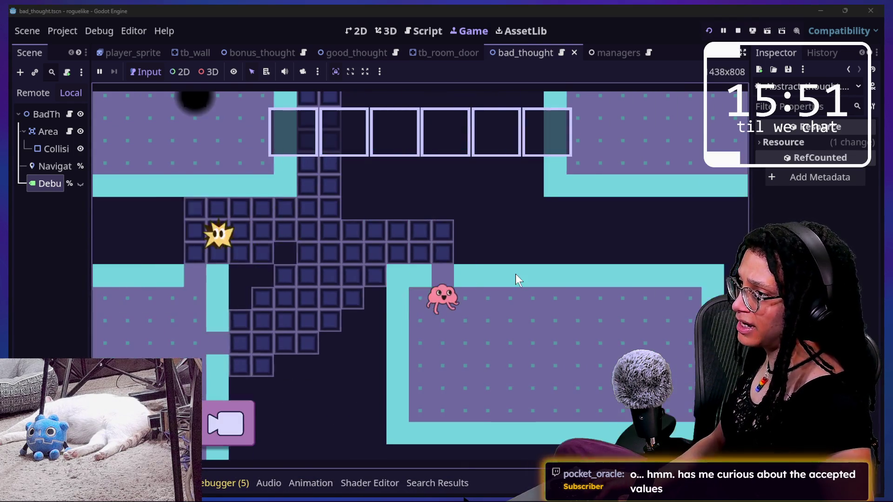
pyautogui.press('Up')
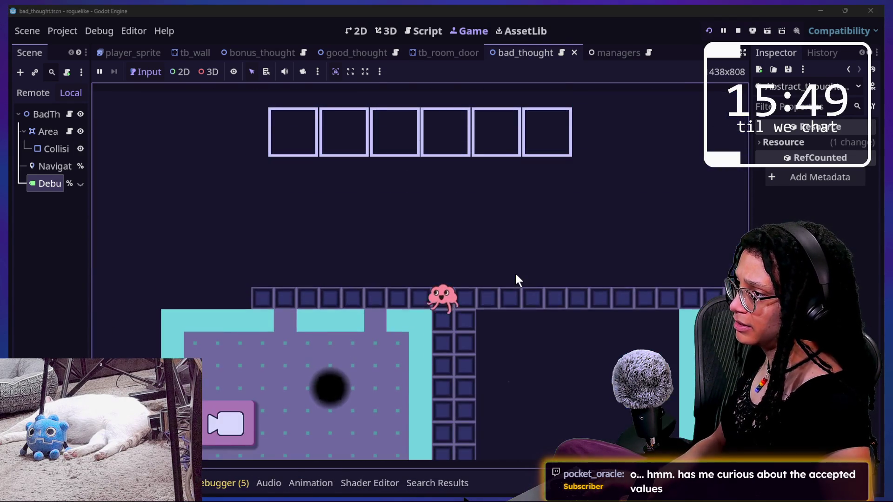
pyautogui.press('Left')
pyautogui.press('Down')
pyautogui.press('Left')
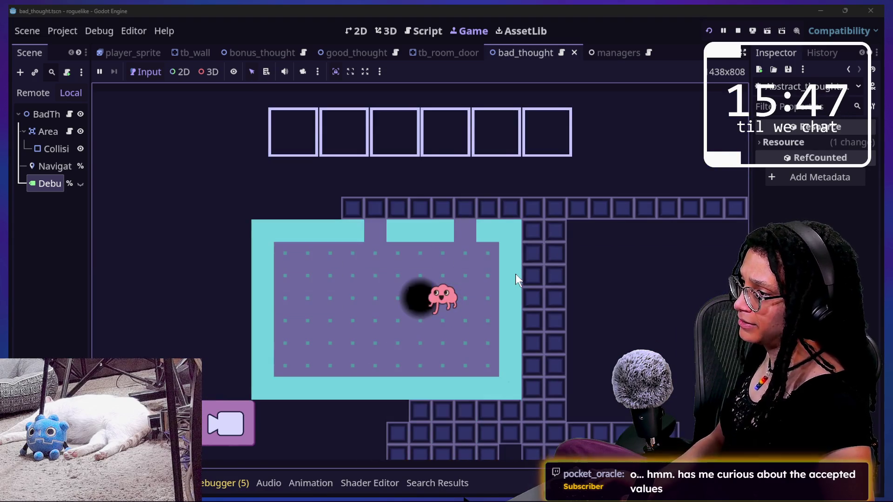
pyautogui.press('Up')
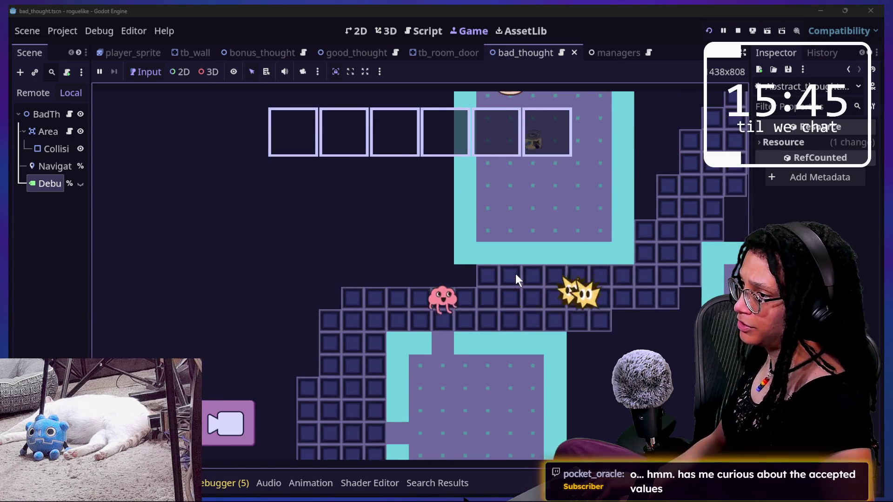
pyautogui.press('Left')
pyautogui.press('Up')
pyautogui.press('Right')
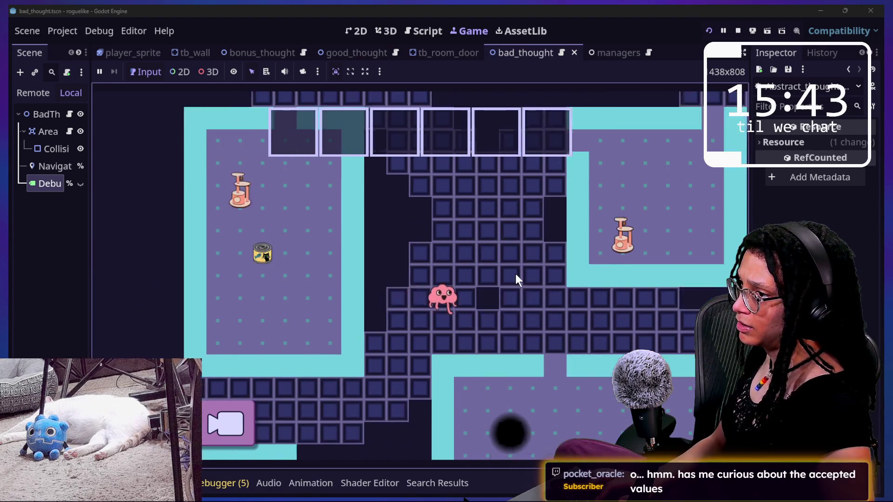
pyautogui.press('Right')
pyautogui.press('Down')
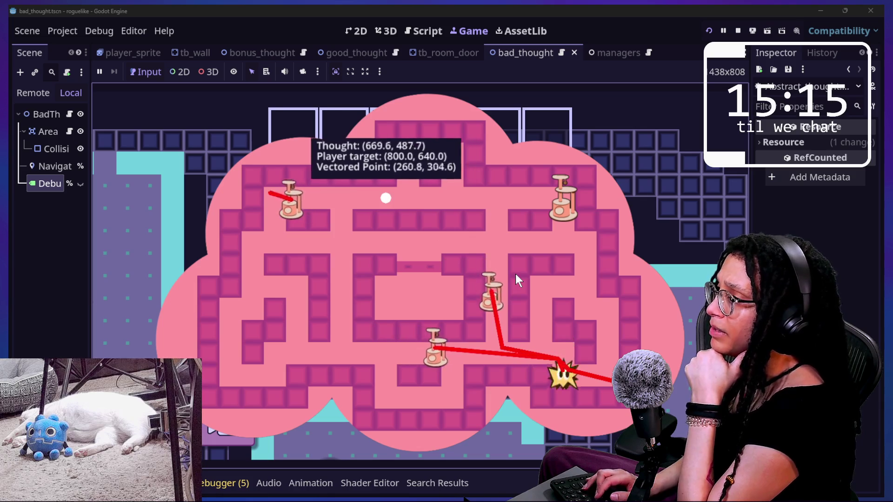
pyautogui.press('Escape')
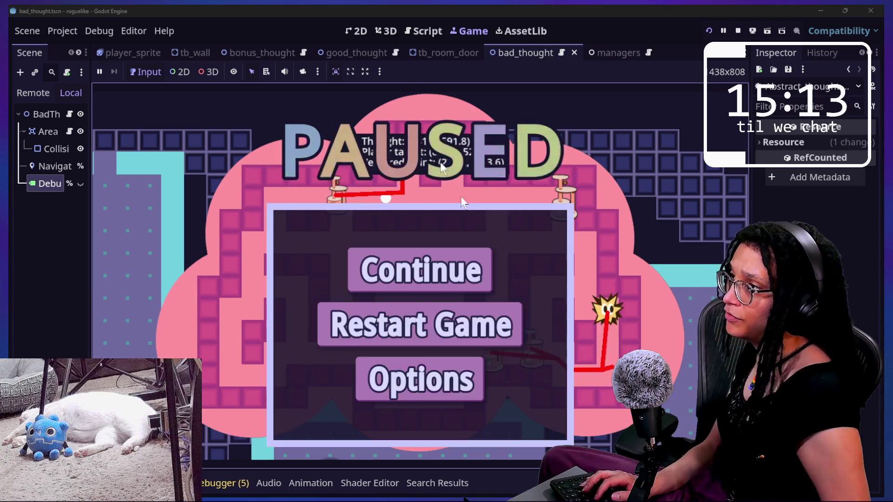
pyautogui.click(415, 32)
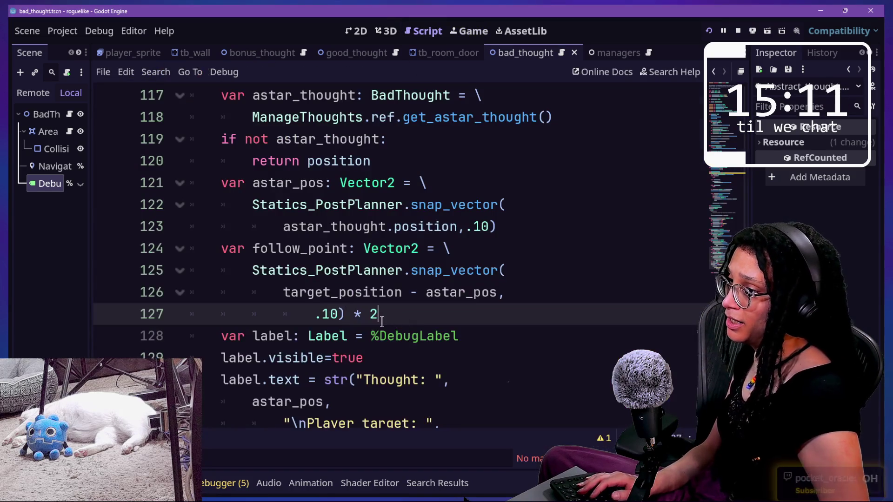
# Change the line 127 multiplier from 2 to 4 and relaunch the game on Catstagram
pyautogui.write('4')
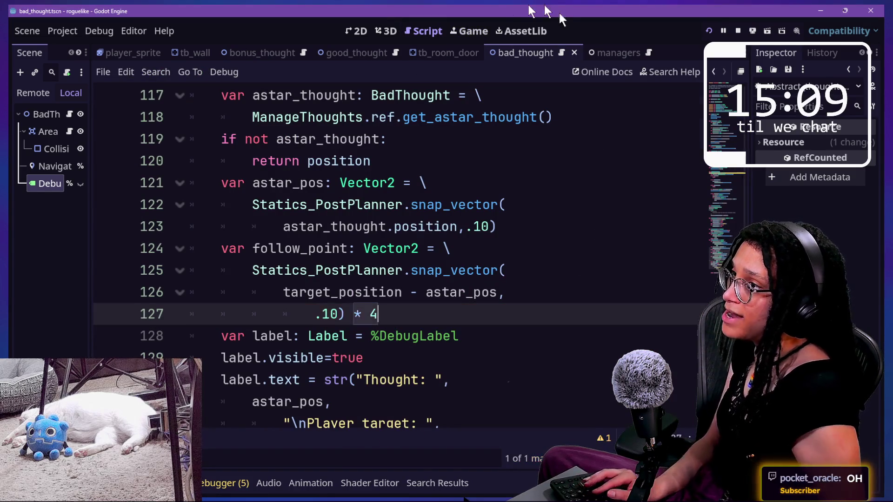
pyautogui.click(709, 31)
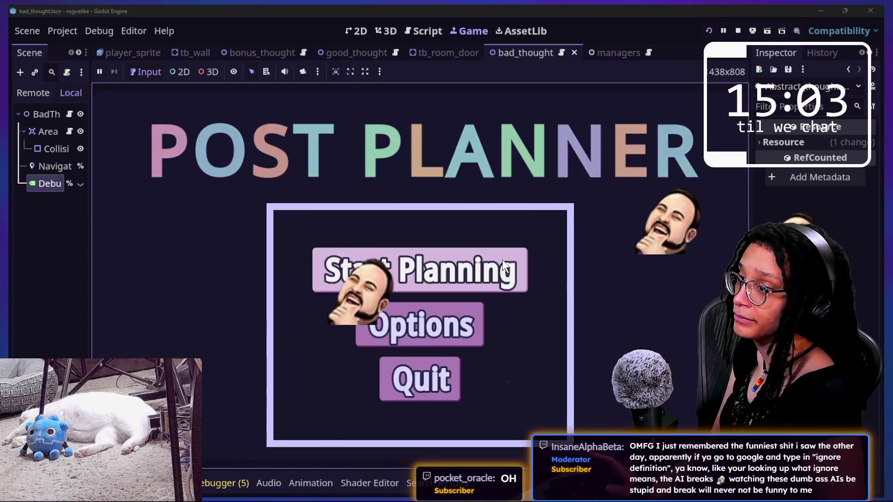
pyautogui.click(503, 263)
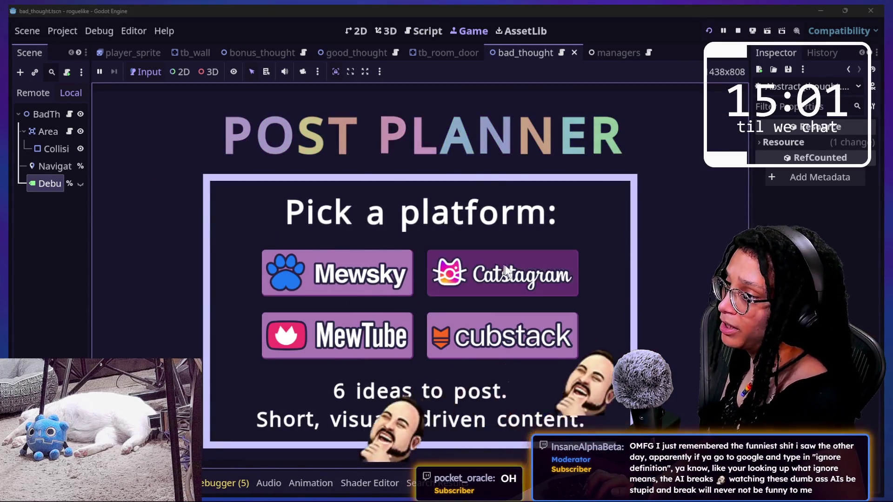
pyautogui.click(503, 263)
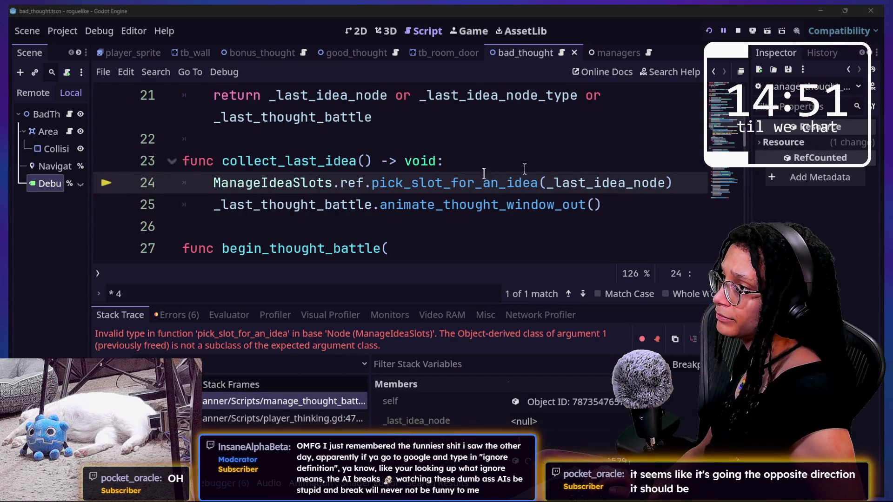
# Inspect collect_last_idea, _last_idea_node, begin_thought_battle and _last_thought_battle after the pick_slot_for_an_idea error
pyautogui.click(551, 166)
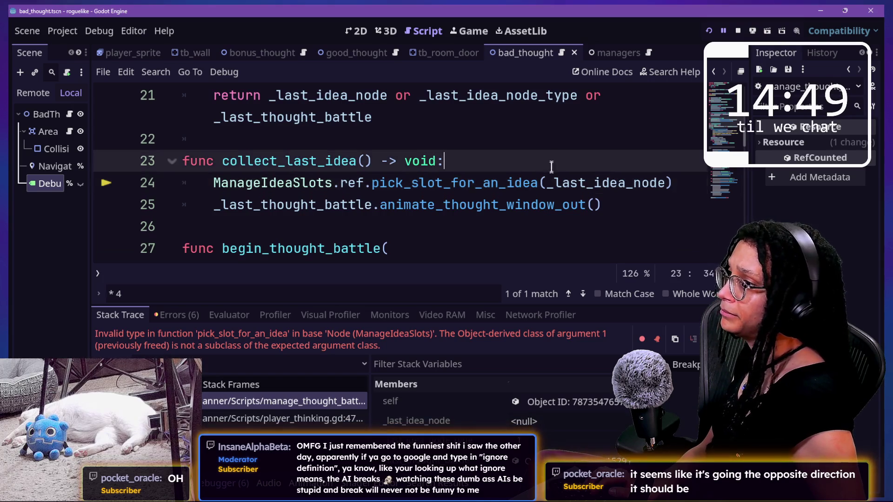
pyautogui.click(551, 186)
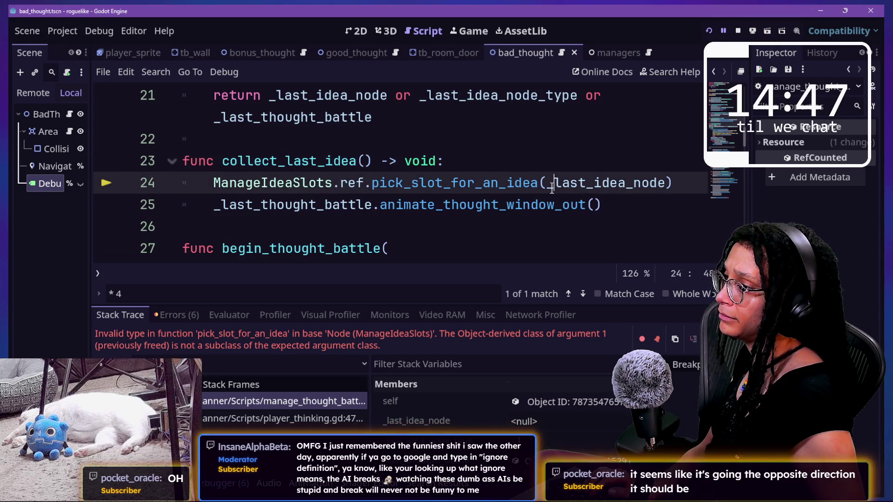
pyautogui.moveTo(551, 188)
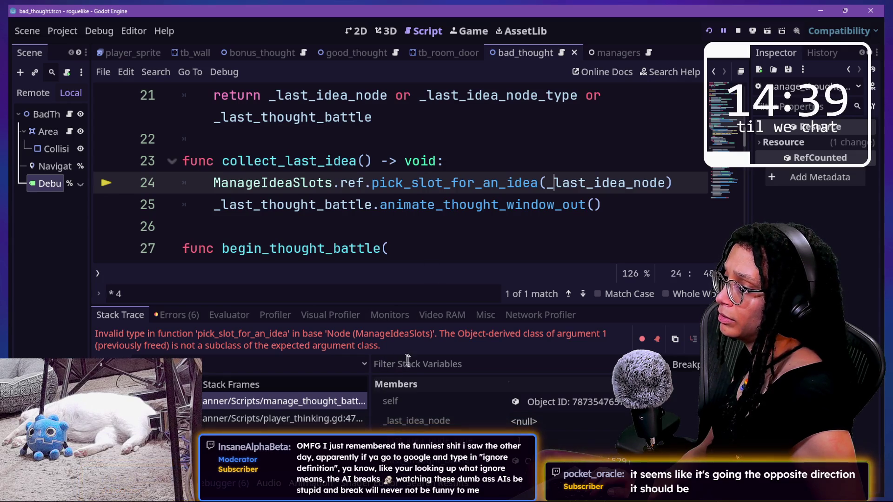
pyautogui.scroll(-1, 396, 421)
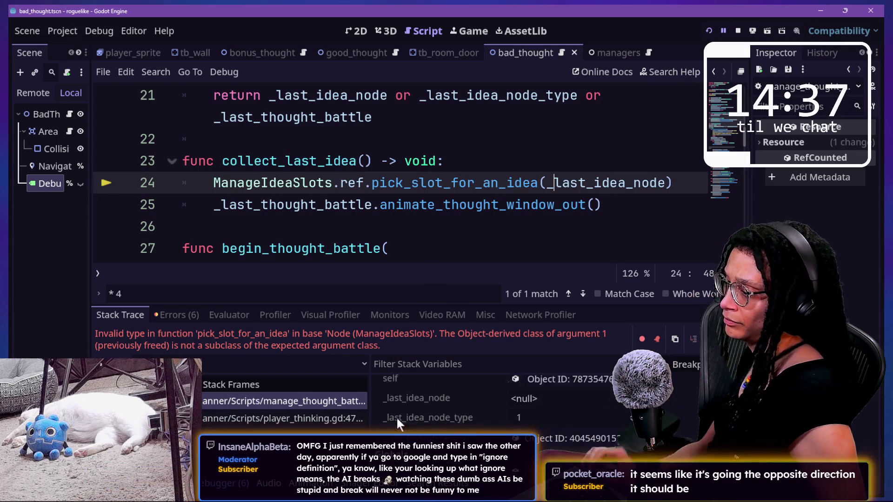
pyautogui.scroll(-3, 396, 417)
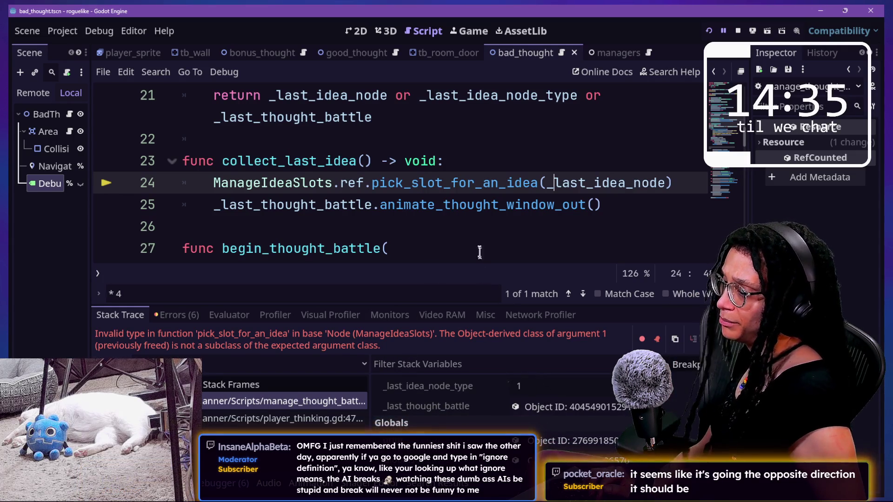
pyautogui.click(479, 241)
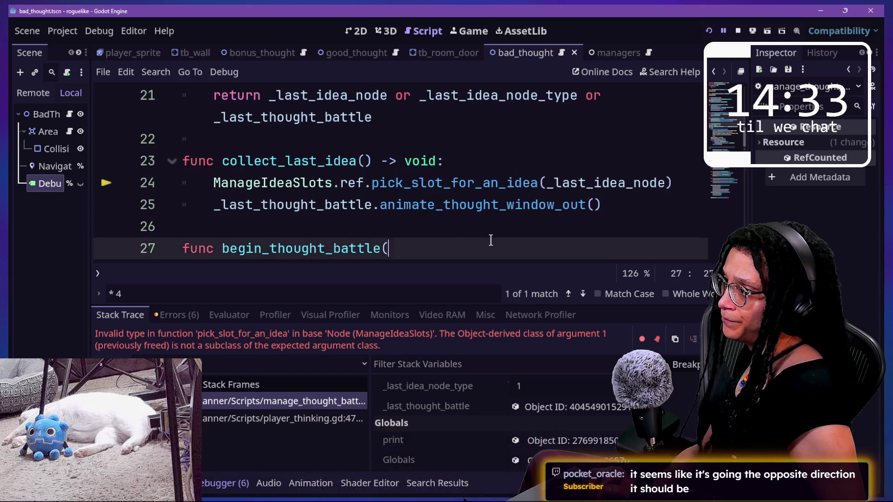
pyautogui.scroll(-1, 490, 240)
pyautogui.scroll(1, 491, 240)
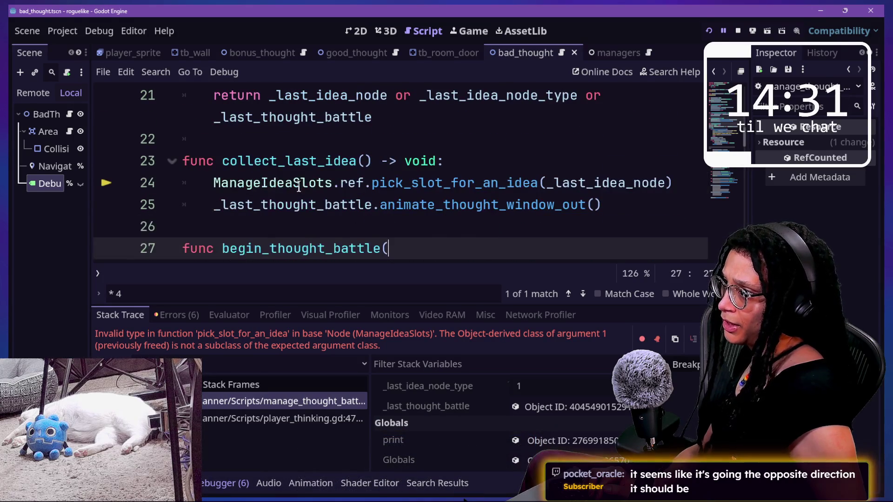
pyautogui.click(219, 183)
pyautogui.click(365, 196)
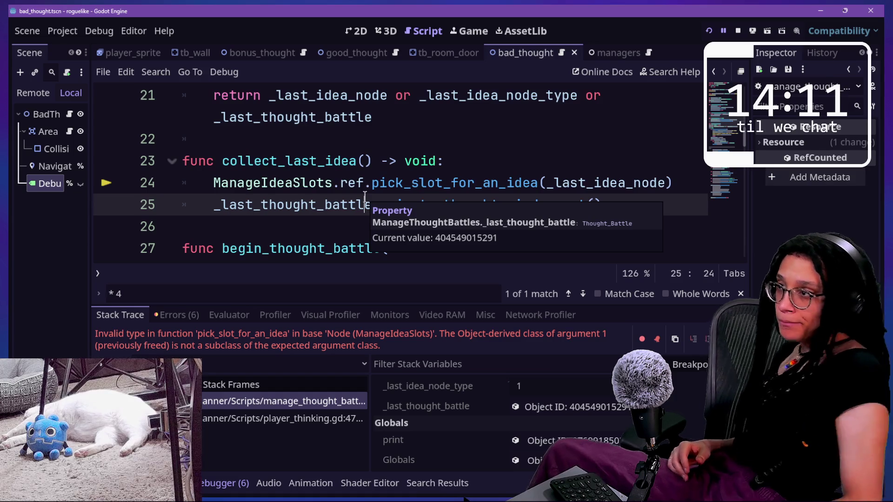
# Check the halted game and the animate_thought_window_out call, then restart and start planning
pyautogui.click(471, 29)
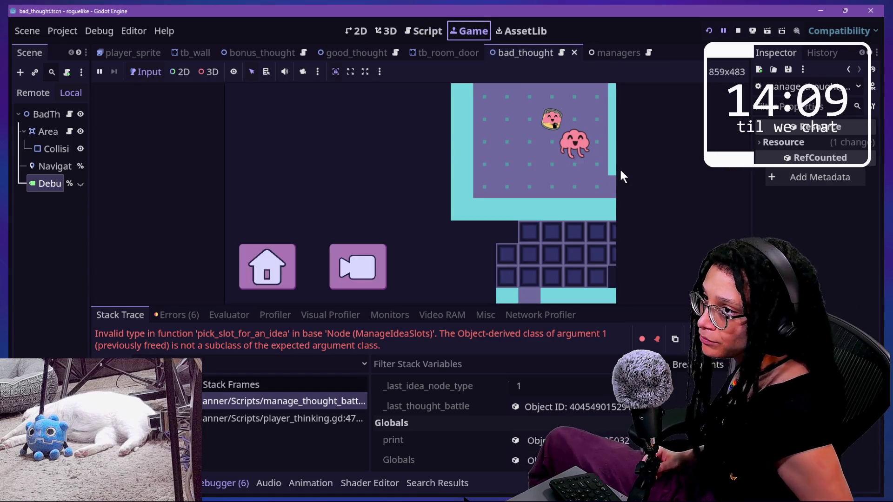
pyautogui.click(406, 32)
pyautogui.click(484, 186)
pyautogui.click(562, 204)
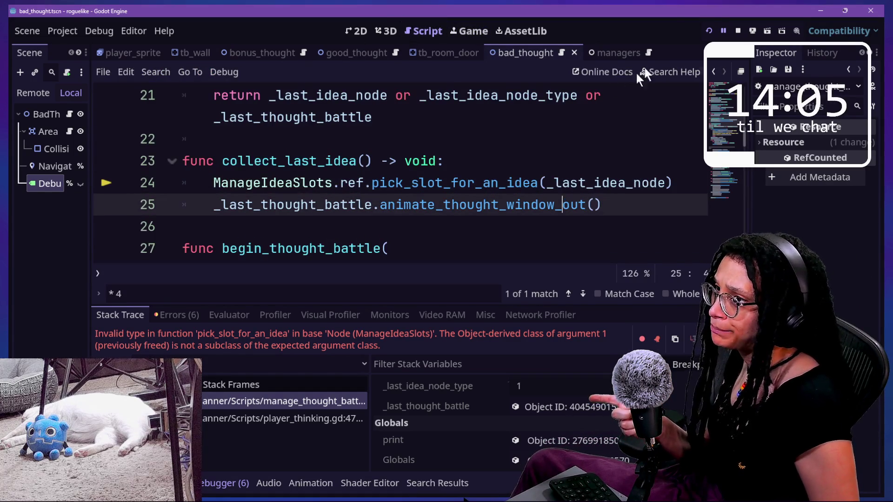
pyautogui.click(708, 32)
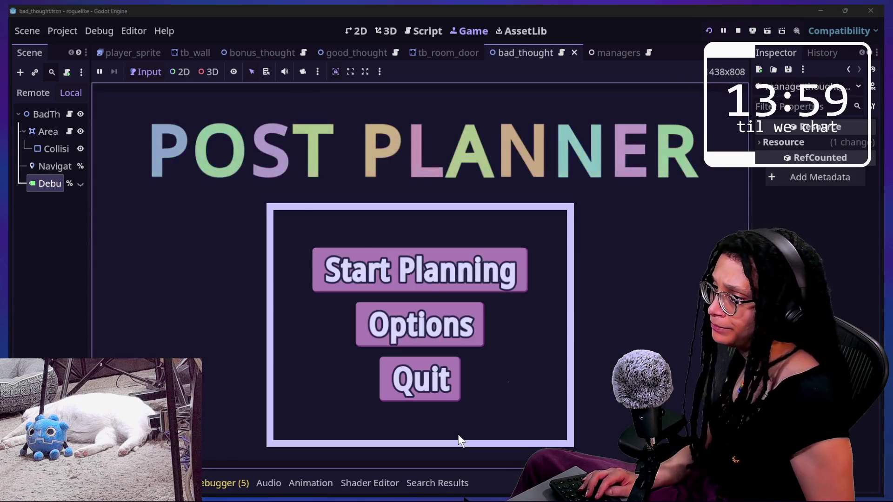
pyautogui.click(425, 269)
# Pick the platform and walk the character onto the black hole to start the maze battle
pyautogui.click(521, 293)
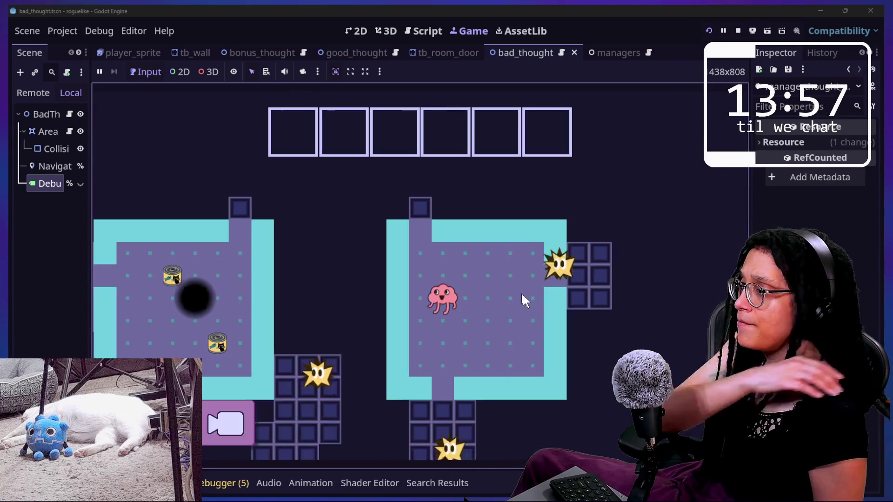
pyautogui.press('w')
pyautogui.press('a')
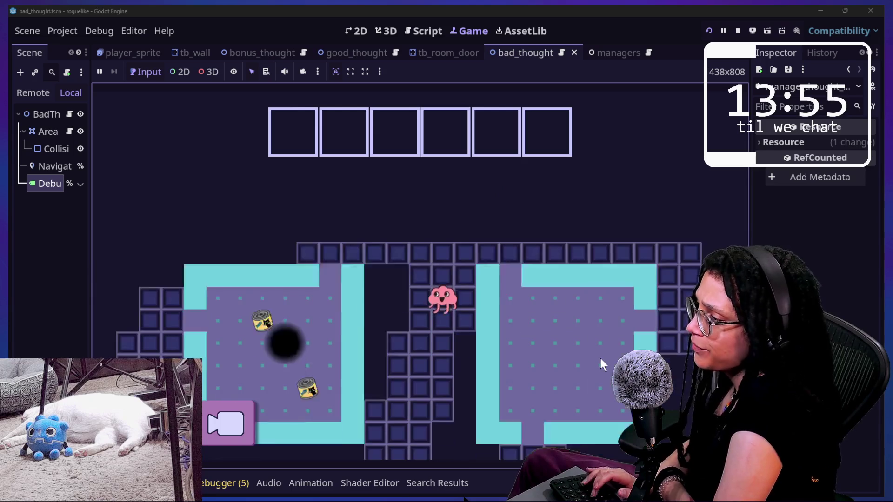
pyautogui.press('a')
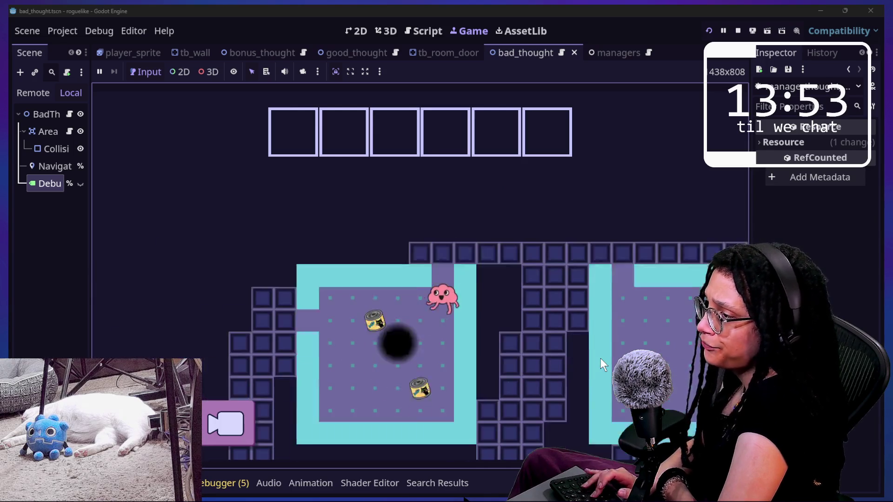
pyautogui.press('s')
pyautogui.press('a')
pyautogui.press('a')
# Steer the player target around the cloud maze with WASD while the star chases, then pause
pyautogui.press('w')
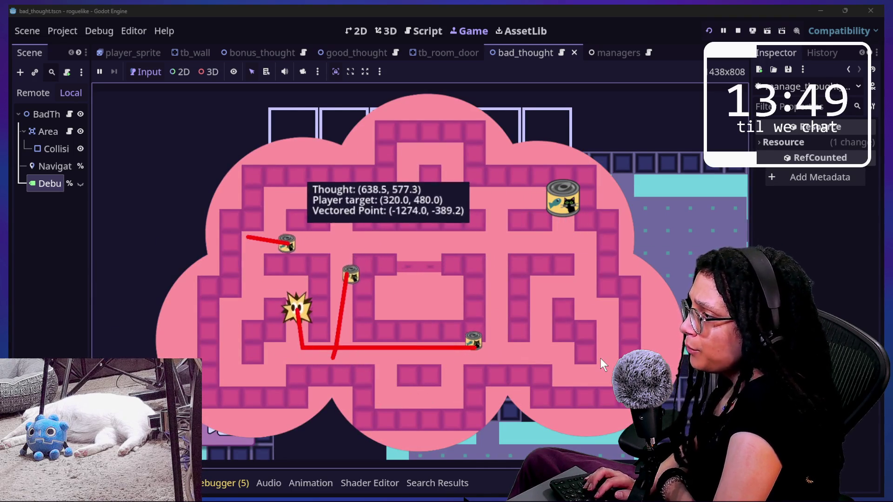
pyautogui.press('a')
pyautogui.press('w')
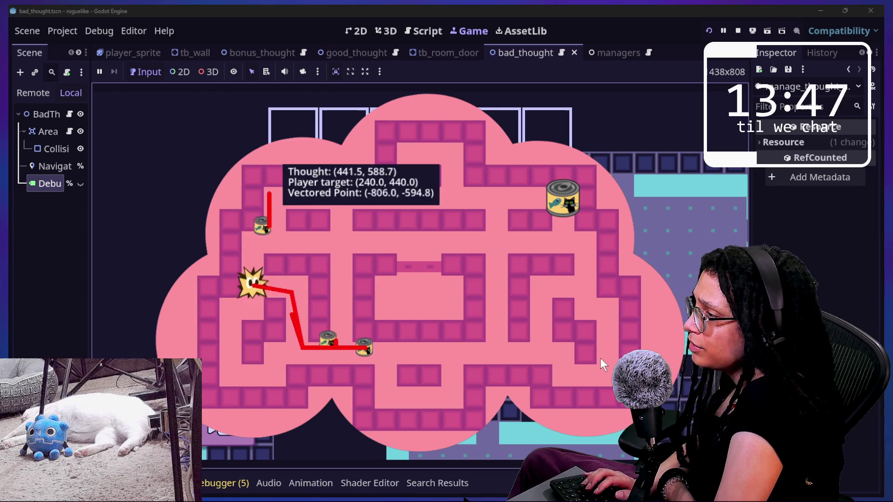
pyautogui.press('d')
pyautogui.press('d')
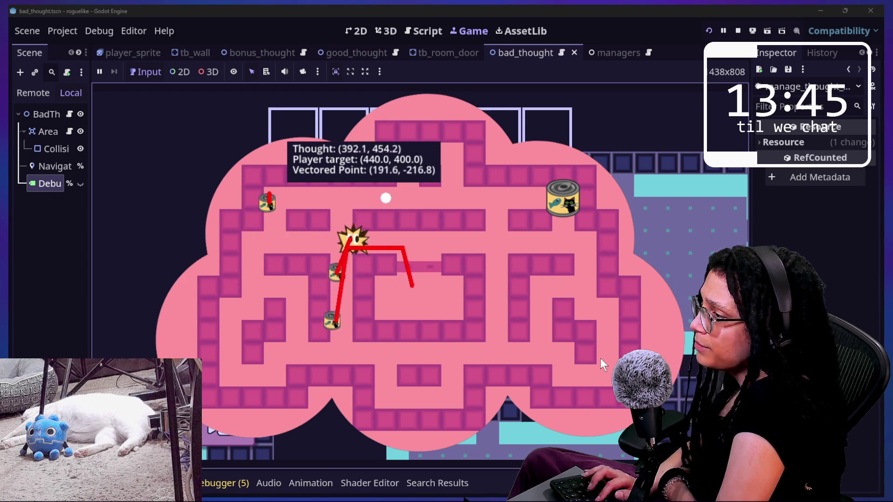
pyautogui.press('d')
pyautogui.press('d')
pyautogui.press('d')
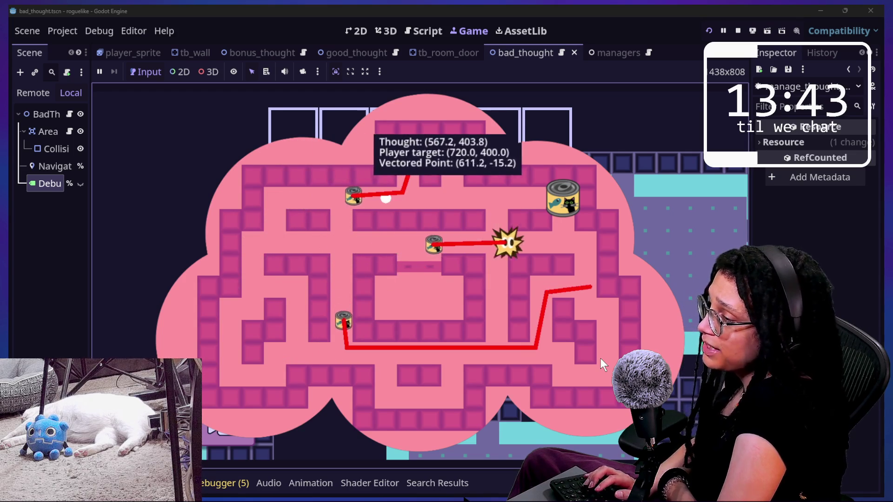
pyautogui.press('d')
pyautogui.press('s')
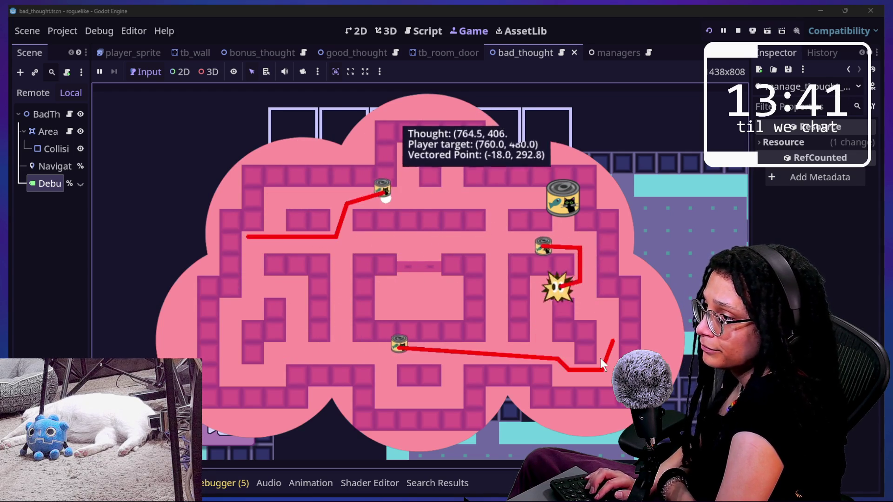
pyautogui.press('s')
pyautogui.press('s')
pyautogui.press('a')
pyautogui.press('s')
pyautogui.press('a')
pyautogui.press('w')
pyautogui.press('w')
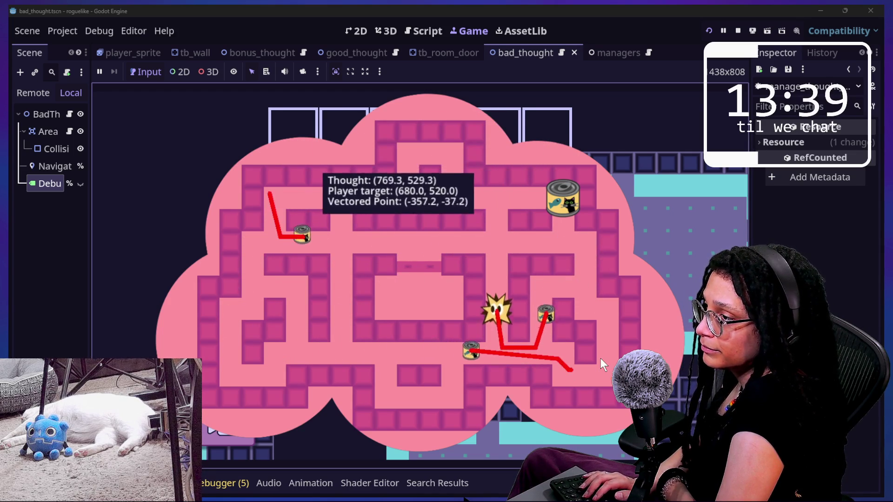
pyautogui.press('w')
pyautogui.press('w')
pyautogui.press('w')
pyautogui.press('a')
pyautogui.press('a')
pyautogui.press('a')
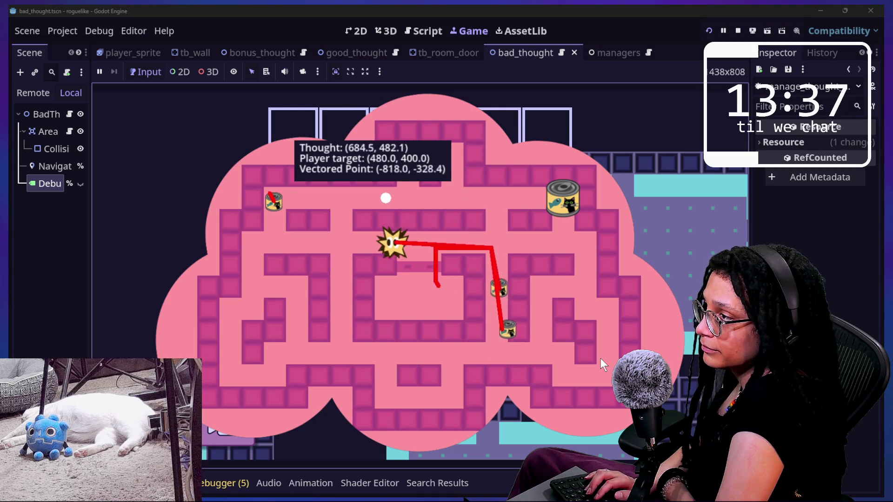
pyautogui.press('a')
pyautogui.press('a')
pyautogui.press('s')
pyautogui.press('s')
pyautogui.press('s')
pyautogui.press('s')
pyautogui.press('a')
pyautogui.press('a')
pyautogui.press('a')
pyautogui.press('d')
pyautogui.press('w')
pyautogui.press('w')
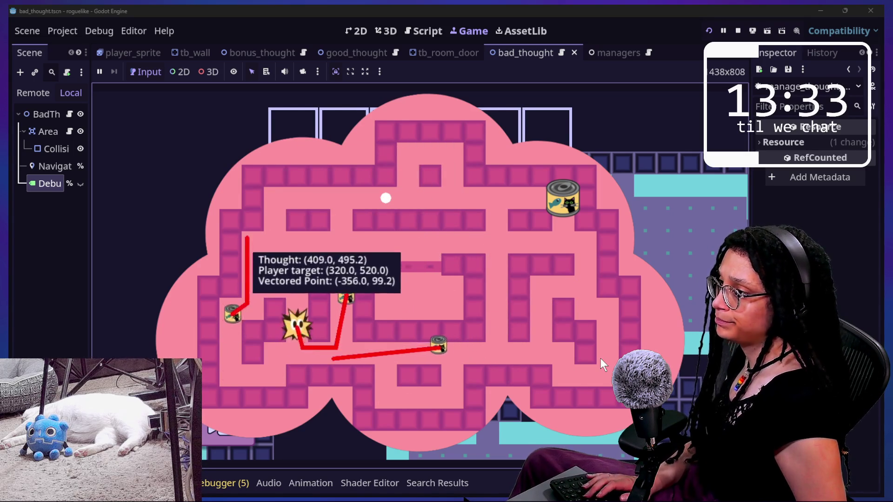
pyautogui.press('Escape')
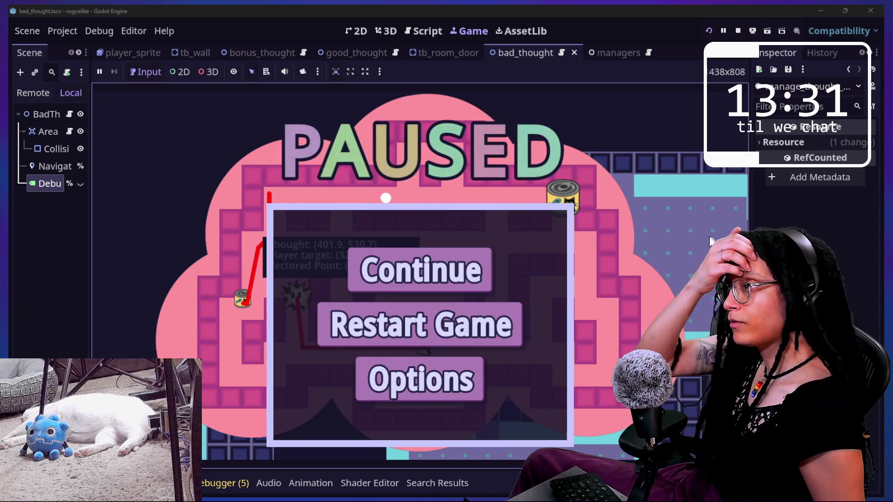
# Reverse line 126 to snap astar_pos - target_position, still times 4, then return to the paused game
pyautogui.click(421, 31)
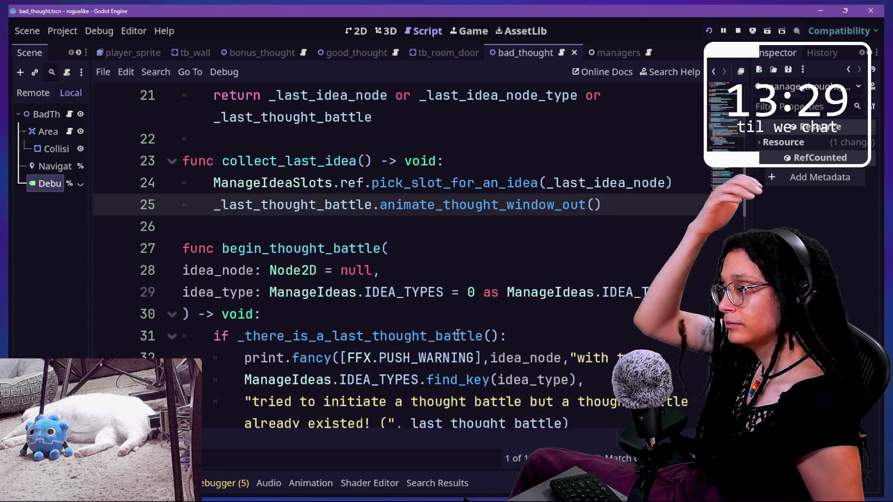
pyautogui.scroll(5, 458, 335)
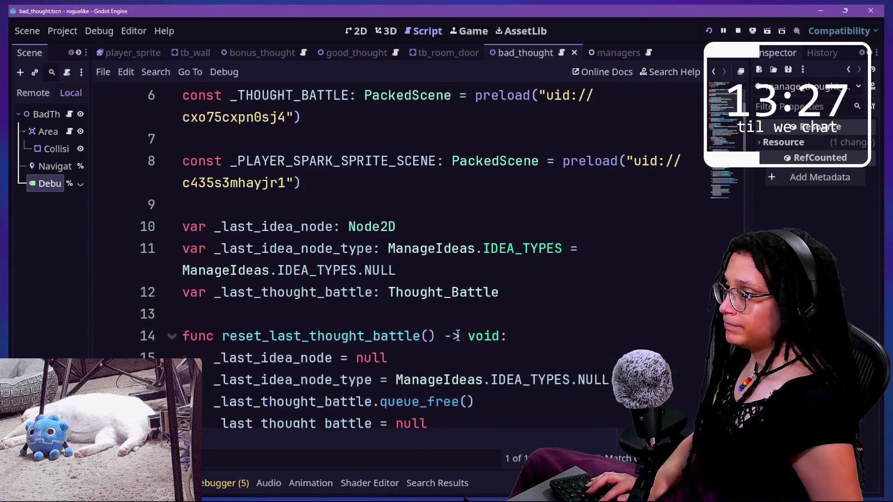
pyautogui.scroll(-15, 457, 335)
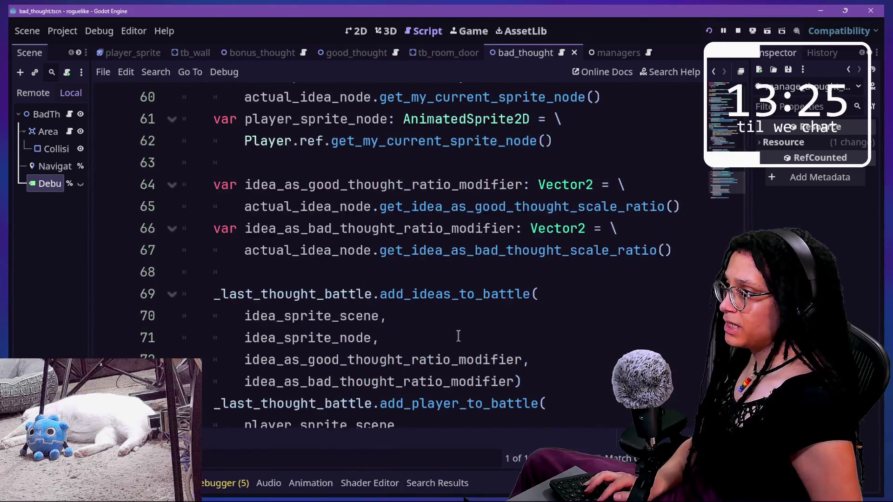
pyautogui.hotkey('shift', 'alt', 'o')
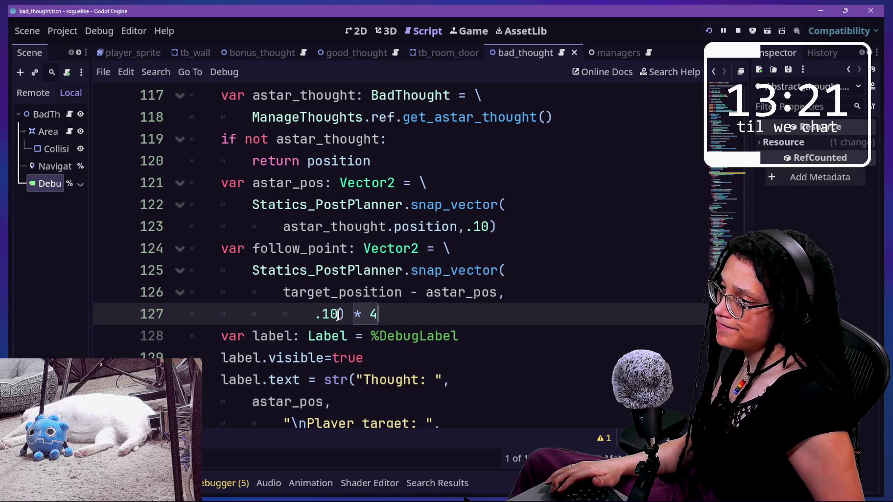
pyautogui.moveTo(276, 290); pyautogui.dragTo(335, 296)
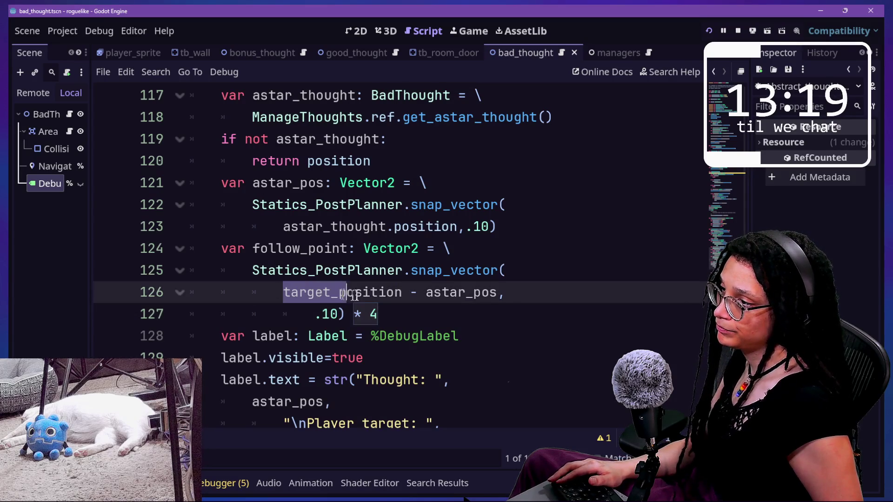
pyautogui.press('BackSpace')
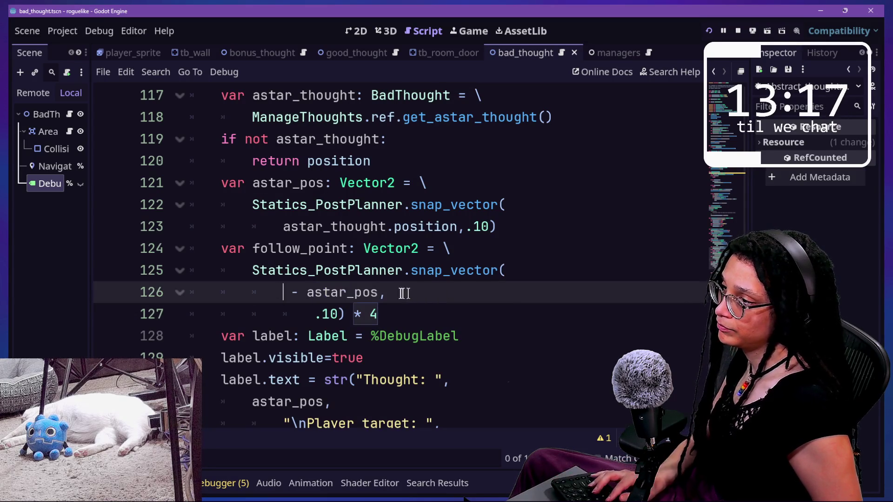
pyautogui.press('BackSpace')
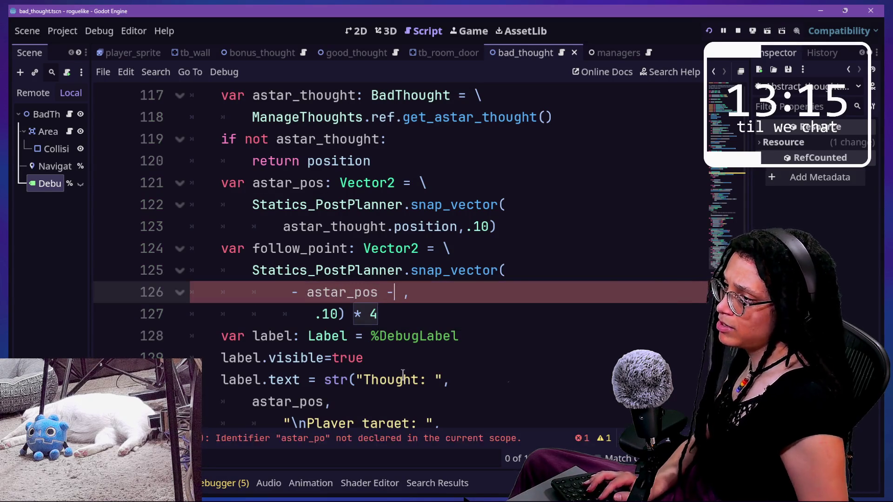
pyautogui.click(296, 278)
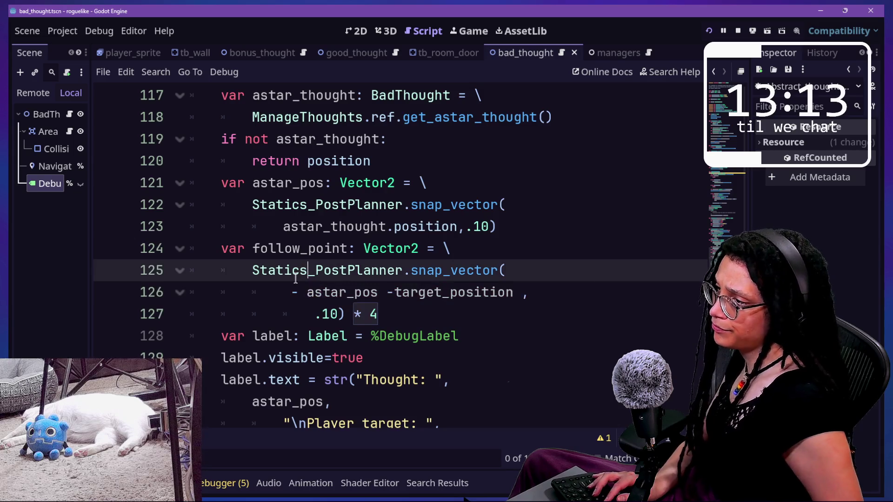
pyautogui.press('Down')
pyautogui.press('BackSpace')
pyautogui.press('BackSpace')
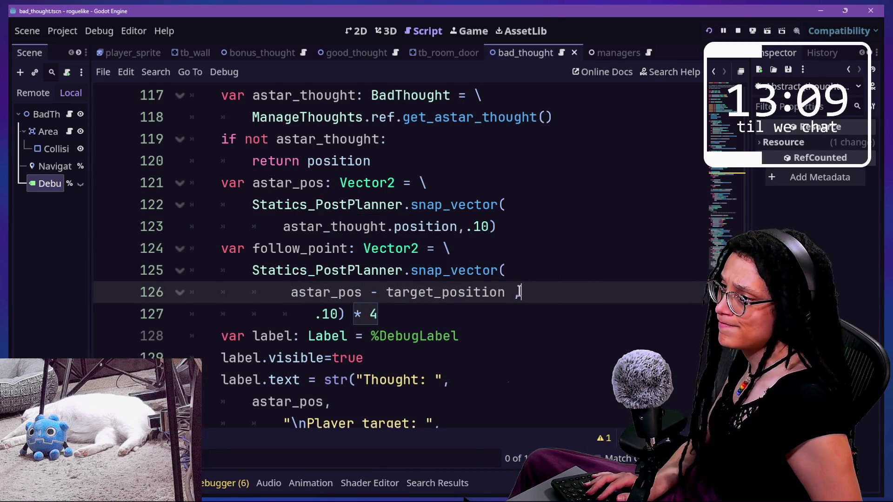
pyautogui.click(484, 32)
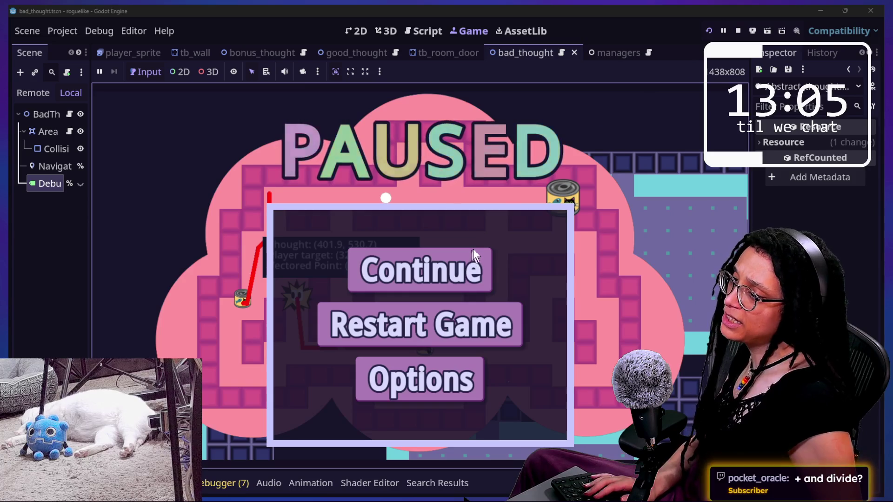
# Restart the game to load the script change and start the Catstagram level
pyautogui.click(463, 271)
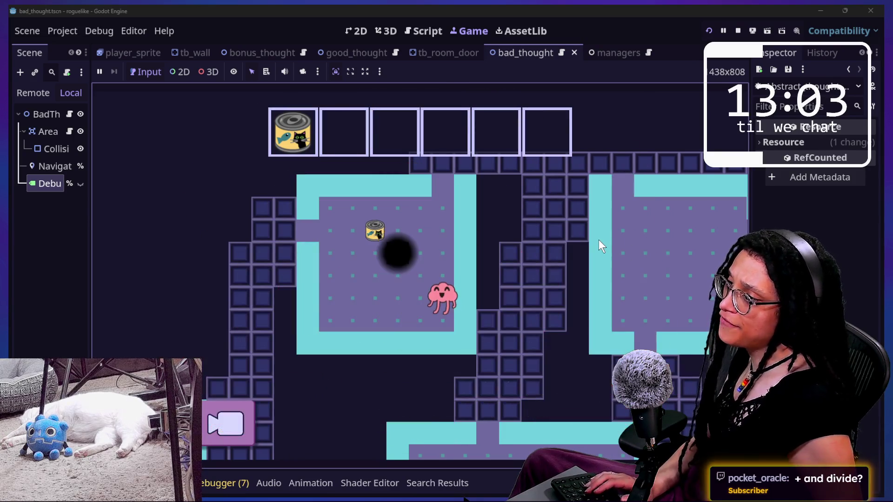
pyautogui.click(708, 31)
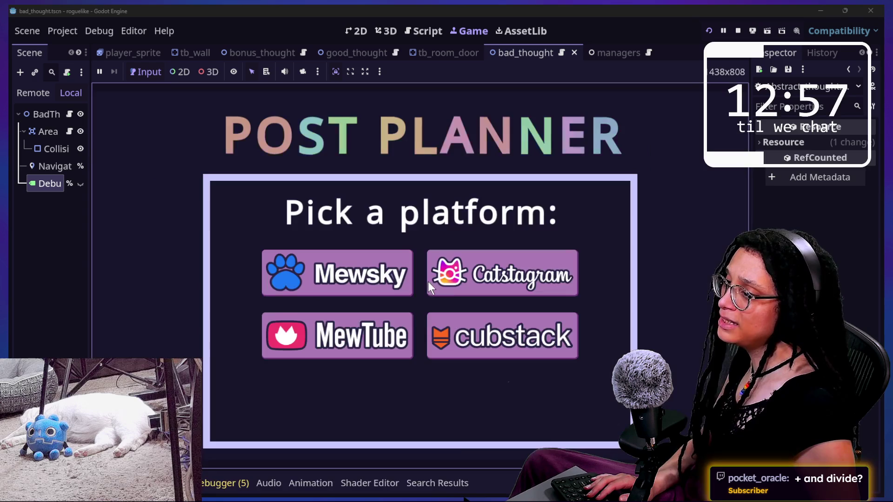
pyautogui.click(531, 270)
# Walk the player up the corridor and onto the can to start the minigame
pyautogui.press('Up')
pyautogui.press('Right')
pyautogui.press('Right')
pyautogui.press('Up')
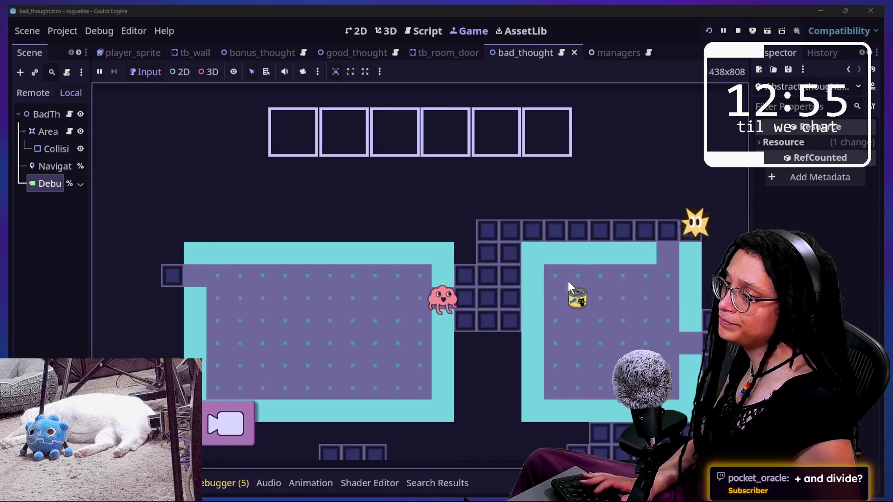
pyautogui.press('Right')
pyautogui.press('Right')
pyautogui.press('Right')
pyautogui.press('Up')
pyautogui.press('Up')
pyautogui.press('Right')
pyautogui.press('Up')
pyautogui.press('Right')
pyautogui.press('Right')
pyautogui.press('Right')
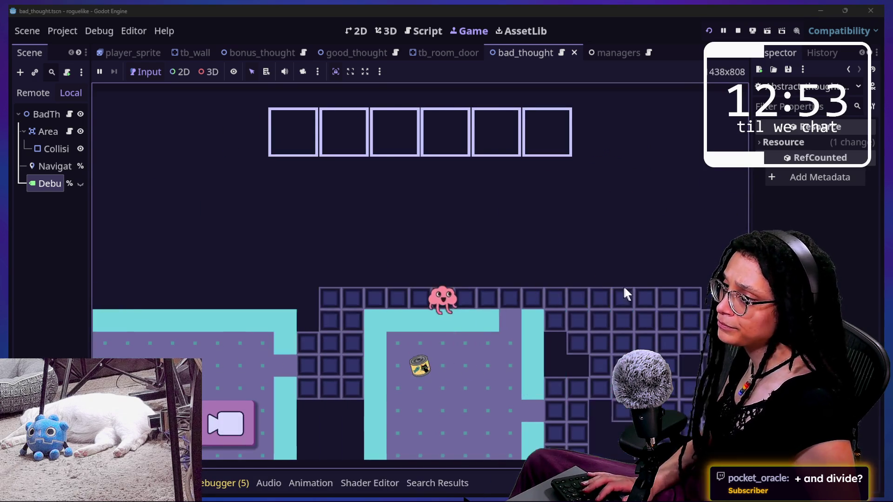
pyautogui.press('Right')
pyautogui.press('Right')
pyautogui.press('Right')
pyautogui.press('Left')
pyautogui.press('Down')
pyautogui.press('Down')
pyautogui.press('Down')
pyautogui.press('Left')
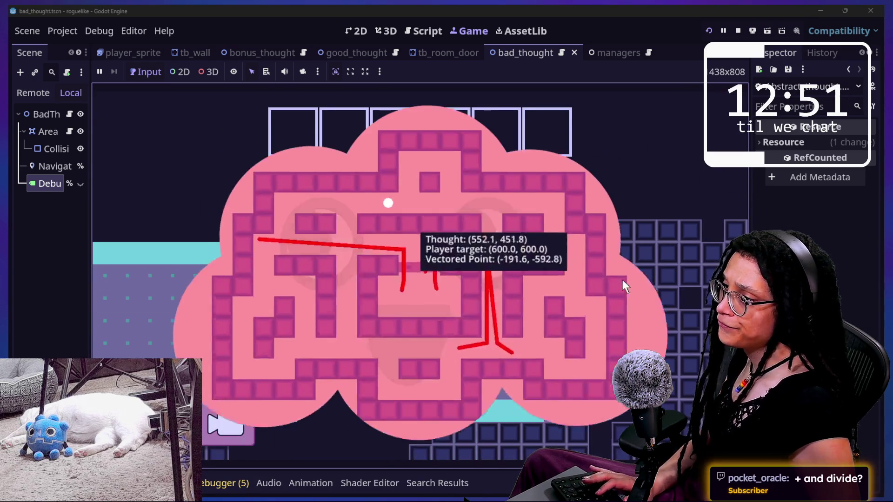
# Steer the star through the cloud maze toward the upper left while watching the debug label
pyautogui.press('Right')
pyautogui.press('Right')
pyautogui.press('Right')
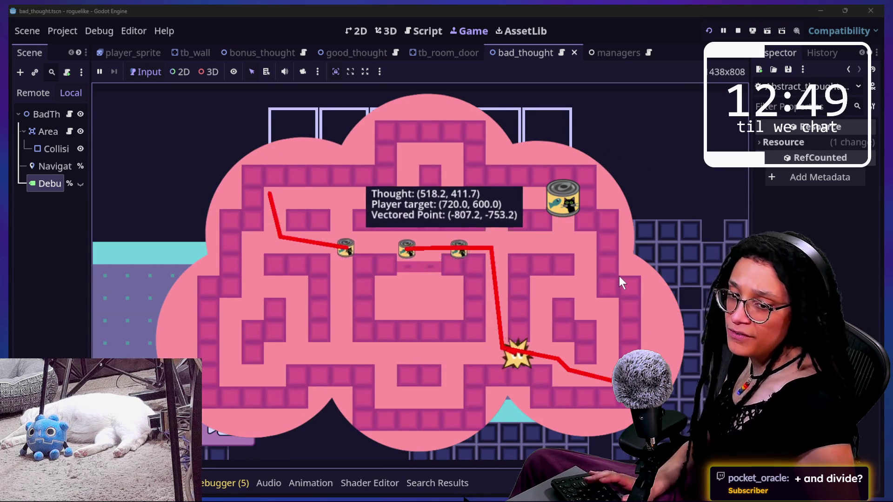
pyautogui.press('Down')
pyautogui.press('Up')
pyautogui.press('Up')
pyautogui.press('Up')
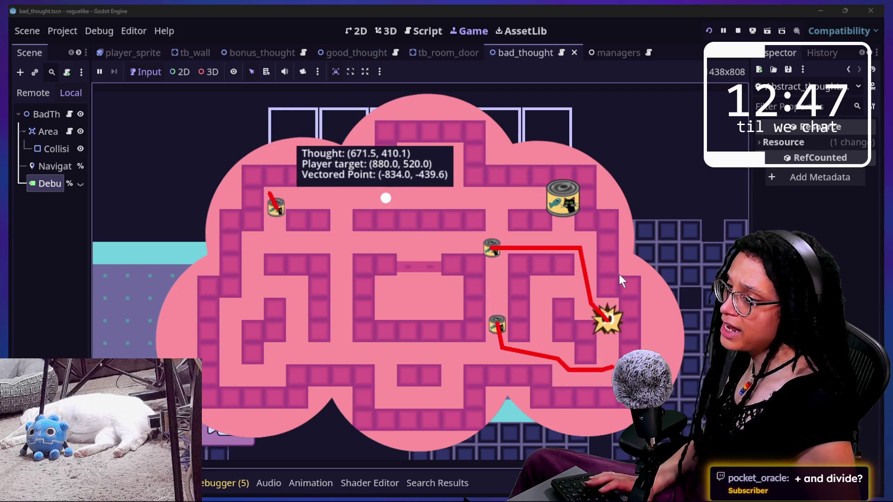
pyautogui.press('Up')
pyautogui.press('Left')
pyautogui.press('Left')
pyautogui.press('Down')
pyautogui.press('Down')
pyautogui.press('Down')
pyautogui.press('Left')
pyautogui.press('Left')
pyautogui.press('Left')
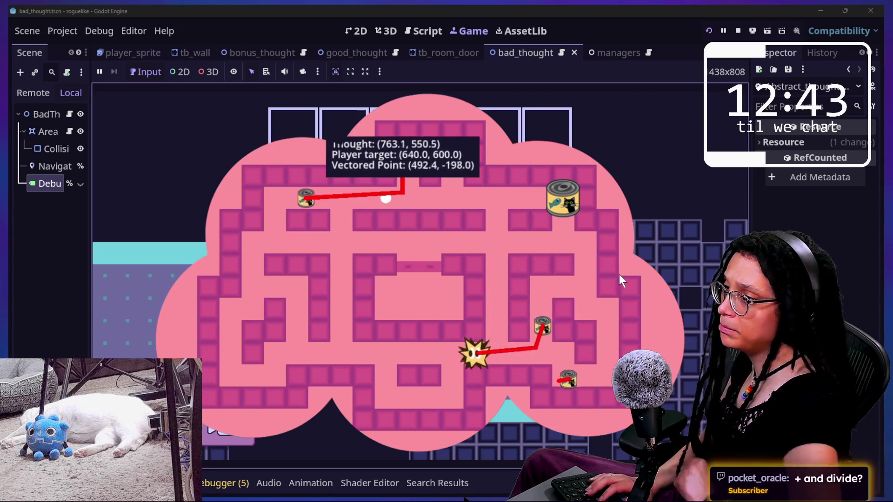
pyautogui.press('Left')
pyautogui.press('Left')
pyautogui.press('Left')
pyautogui.press('Left')
pyautogui.press('Left')
pyautogui.press('Up')
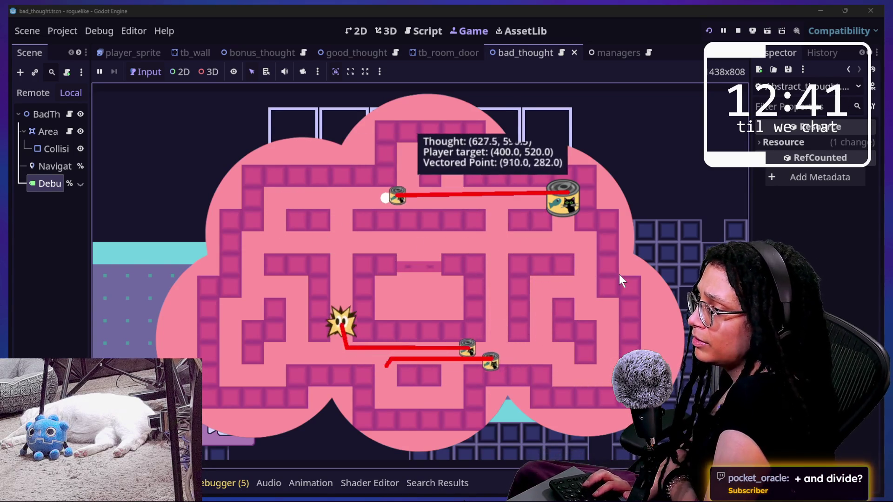
pyautogui.press('Down')
pyautogui.press('Left')
pyautogui.press('Left')
pyautogui.press('Up')
pyautogui.press('Up')
pyautogui.press('Up')
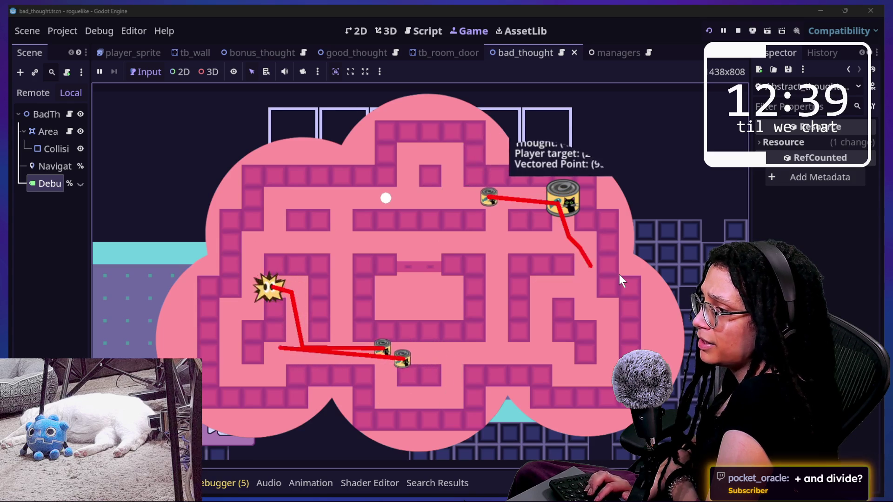
pyautogui.press('Right')
pyautogui.press('Up')
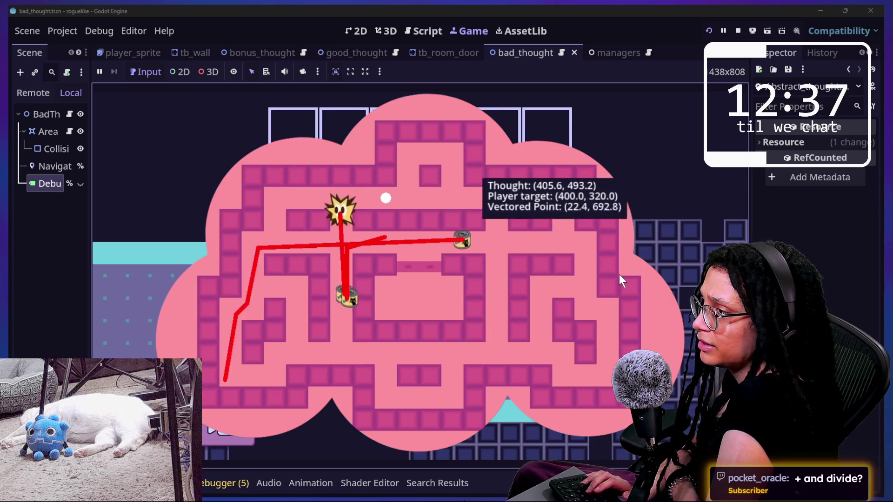
pyautogui.press('Left')
pyautogui.press('Left')
pyautogui.press('Down')
pyautogui.press('Left')
pyautogui.press('Down')
pyautogui.press('Down')
pyautogui.press('Down')
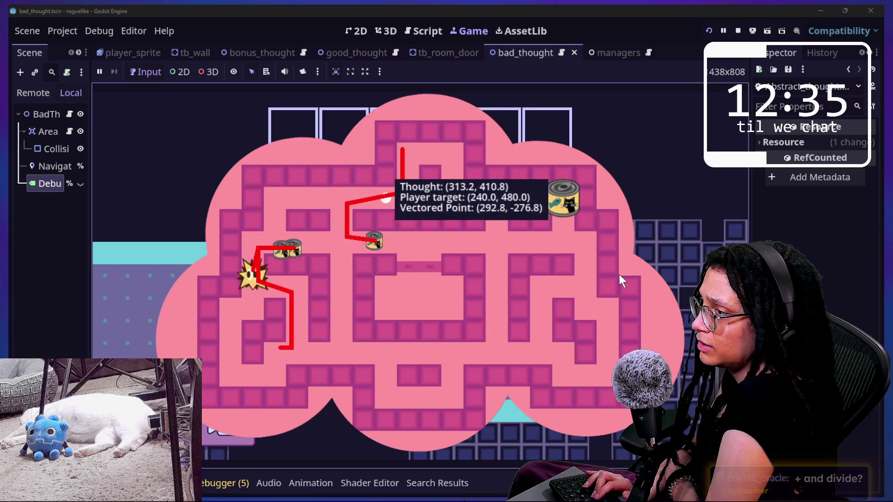
pyautogui.press('Left')
pyautogui.press('Down')
pyautogui.press('Down')
pyautogui.press('Down')
pyautogui.press('Down')
# Keep steering the star along the lower corridor and down the maze's left side
pyautogui.press('Right')
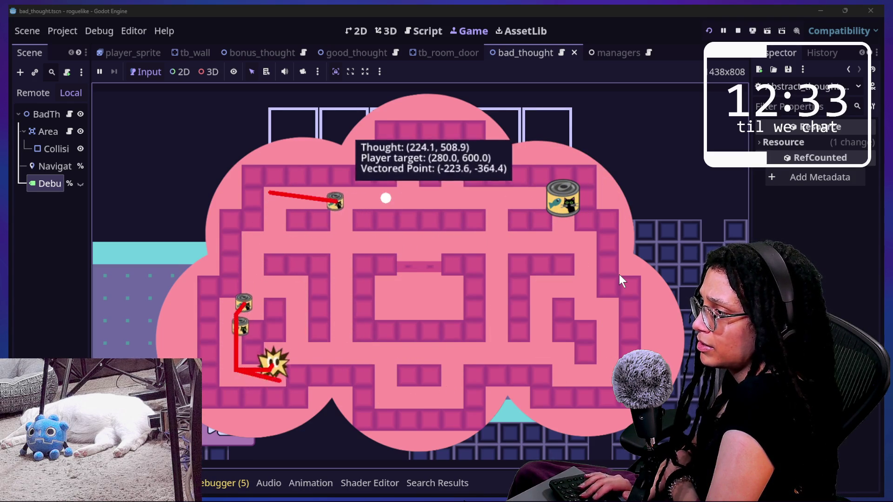
pyautogui.press('Left')
pyautogui.press('Up')
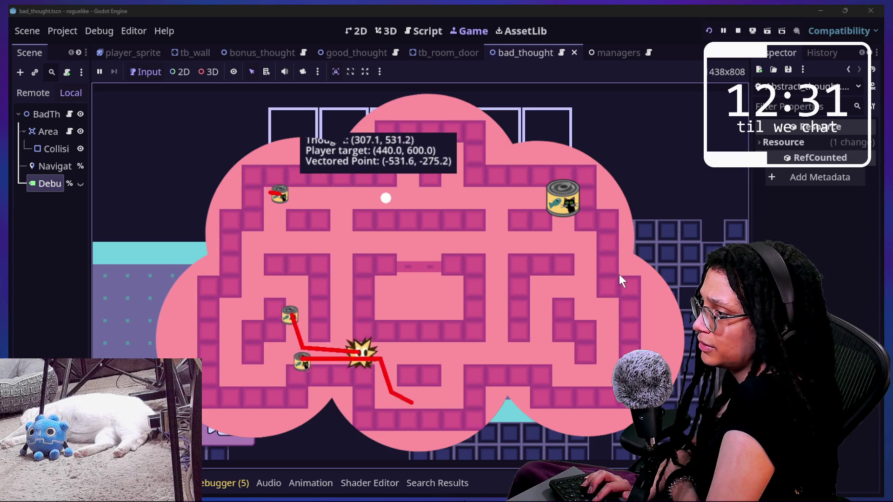
pyautogui.press('Right')
pyautogui.press('Right')
pyautogui.press('Right')
pyautogui.press('Up')
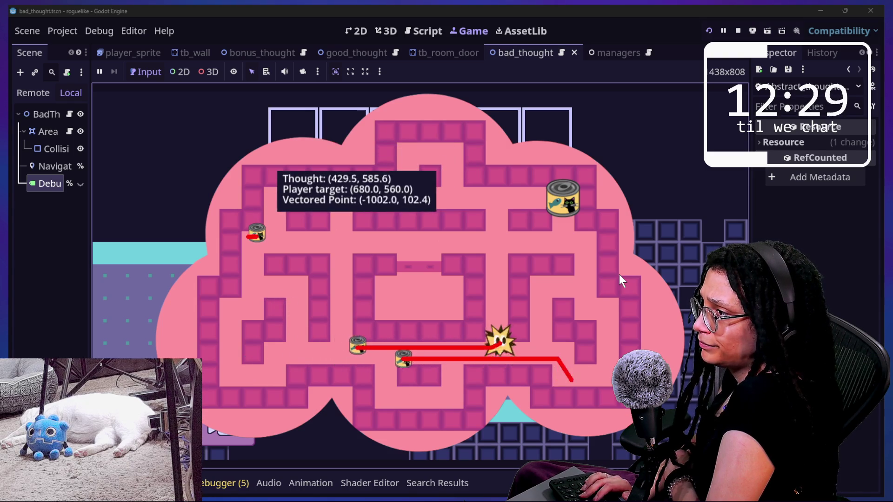
pyautogui.press('Up')
pyautogui.press('Up')
pyautogui.press('Up')
pyautogui.press('Left')
pyautogui.press('Left')
pyautogui.press('Left')
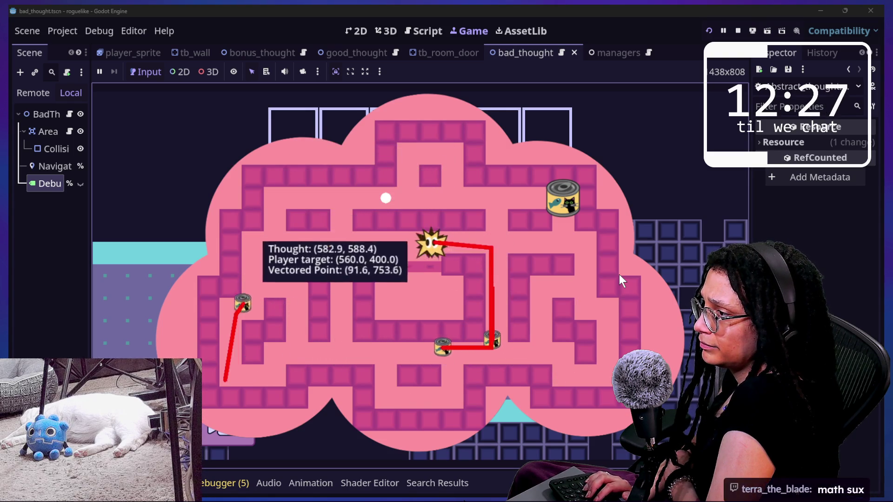
pyautogui.press('Left')
pyautogui.press('Left')
pyautogui.press('Left')
pyautogui.press('Right')
pyautogui.press('Right')
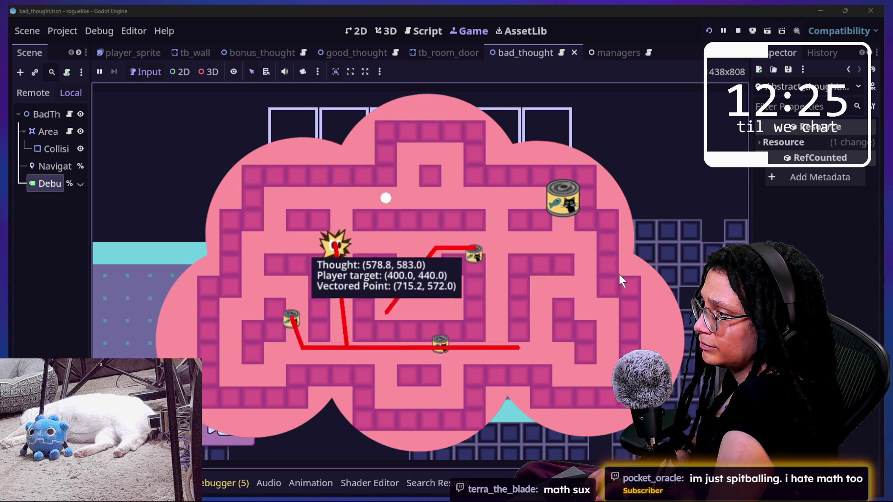
pyautogui.press('Up')
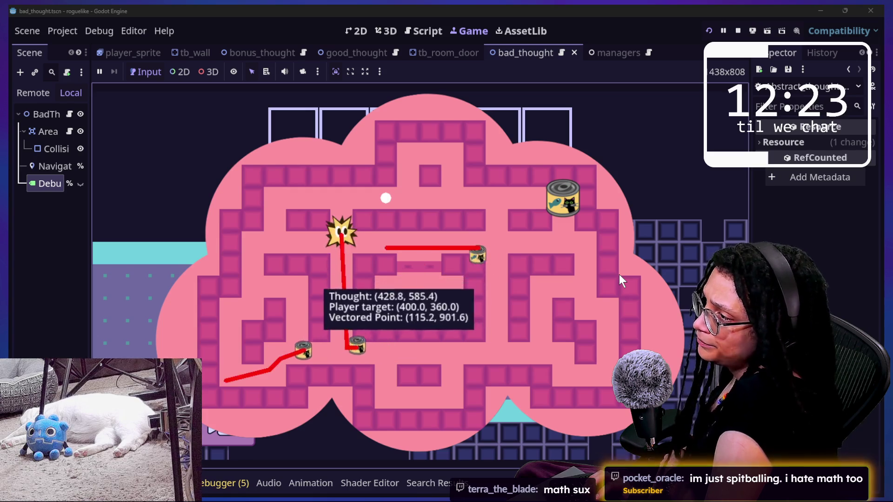
pyautogui.press('Left')
pyautogui.press('Left')
pyautogui.press('Left')
pyautogui.press('Up')
pyautogui.press('Down')
pyautogui.press('Down')
pyautogui.press('Left')
pyautogui.press('Down')
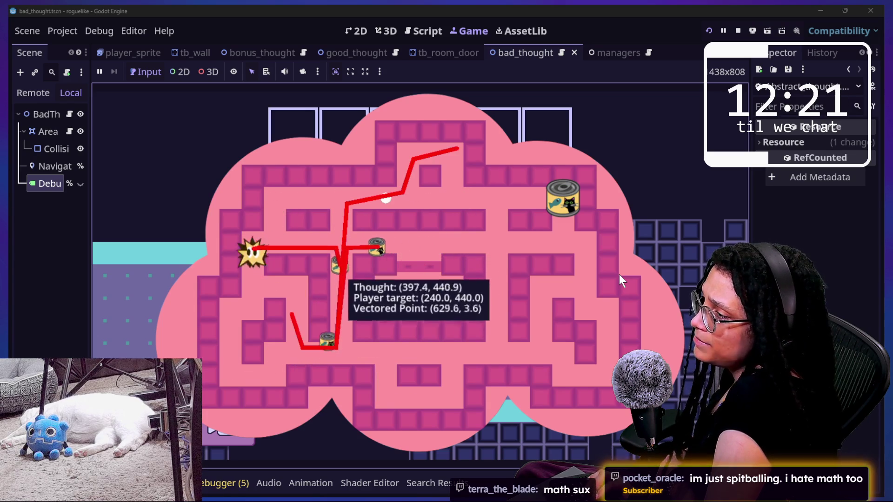
pyautogui.press('Down')
pyautogui.press('Down')
pyautogui.press('Left')
pyautogui.press('Down')
pyautogui.press('Down')
pyautogui.press('Right')
pyautogui.press('Down')
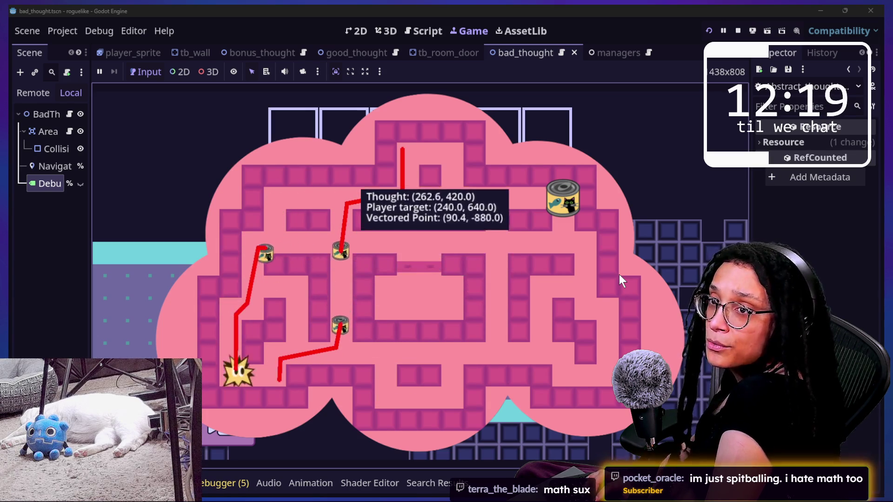
pyautogui.press('Right')
pyautogui.press('Left')
pyautogui.press('Left')
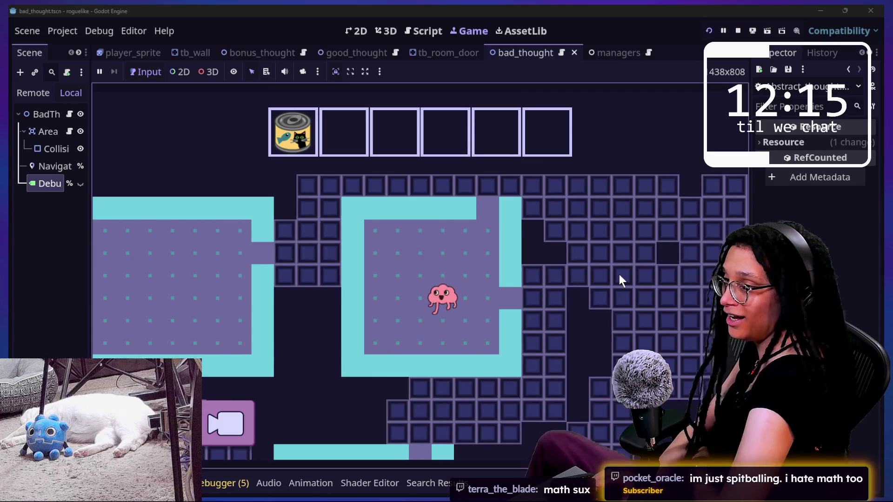
# Walk the player briefly in the level, then stop the game and return to the script
pyautogui.press('Up')
pyautogui.press('Right')
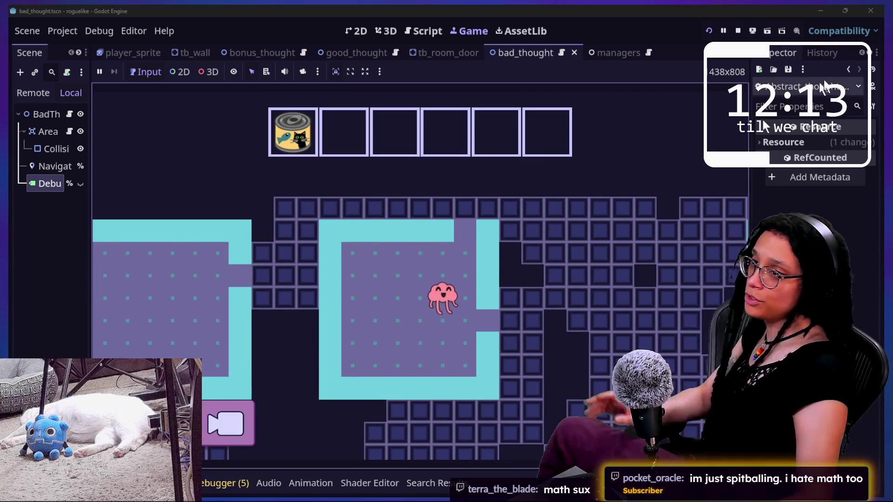
pyautogui.click(738, 31)
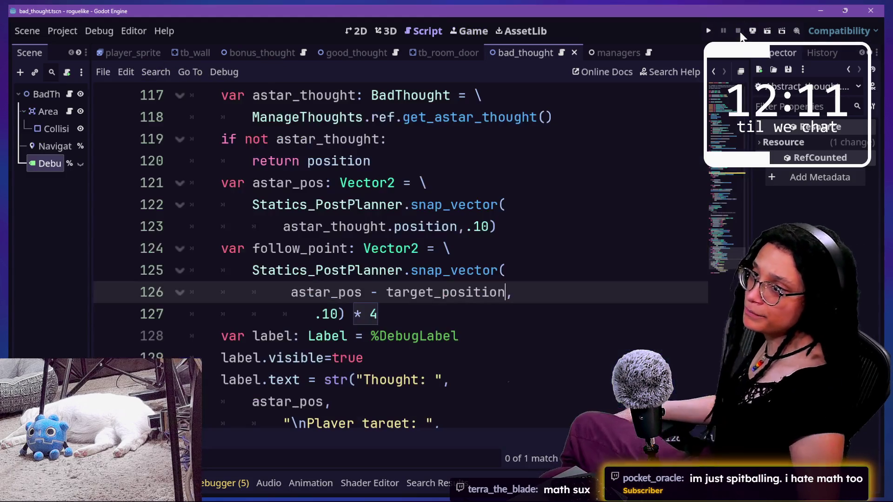
# Change '*' to '/' on line 127 so the snapped follow vector is divided by 4, then run the game
pyautogui.click(474, 227)
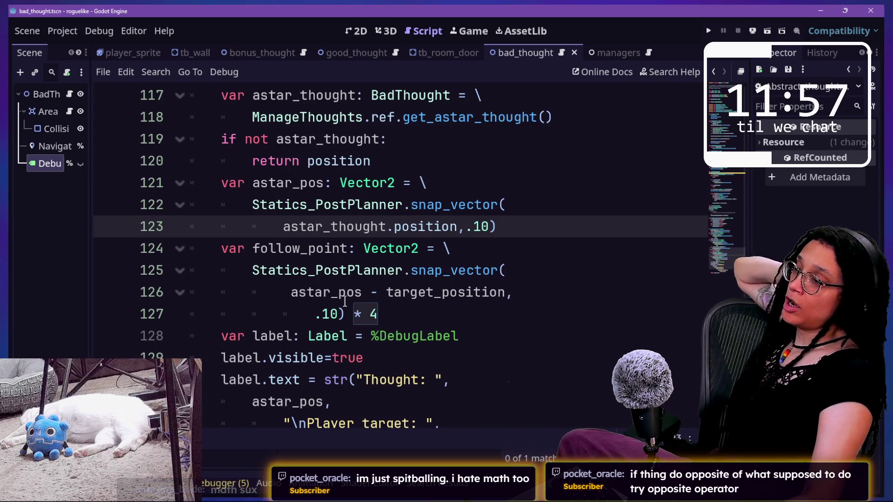
pyautogui.click(360, 314)
pyautogui.press('BackSpace')
pyautogui.write('/')
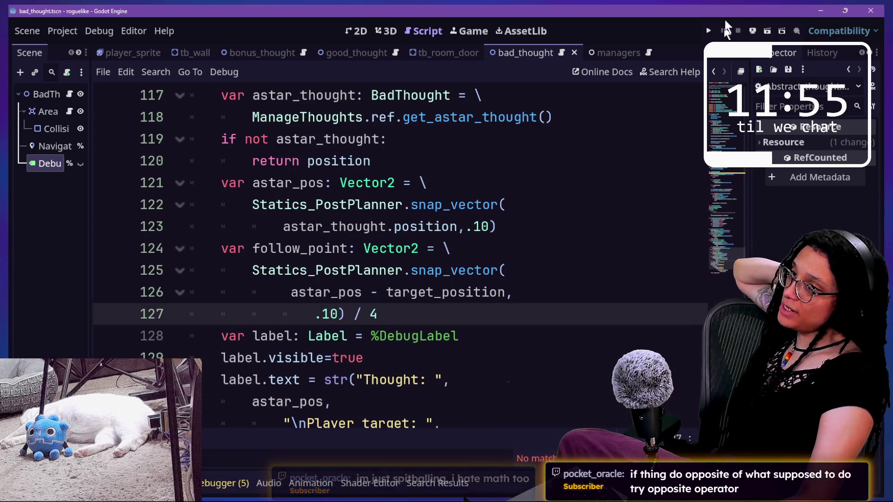
pyautogui.click(707, 30)
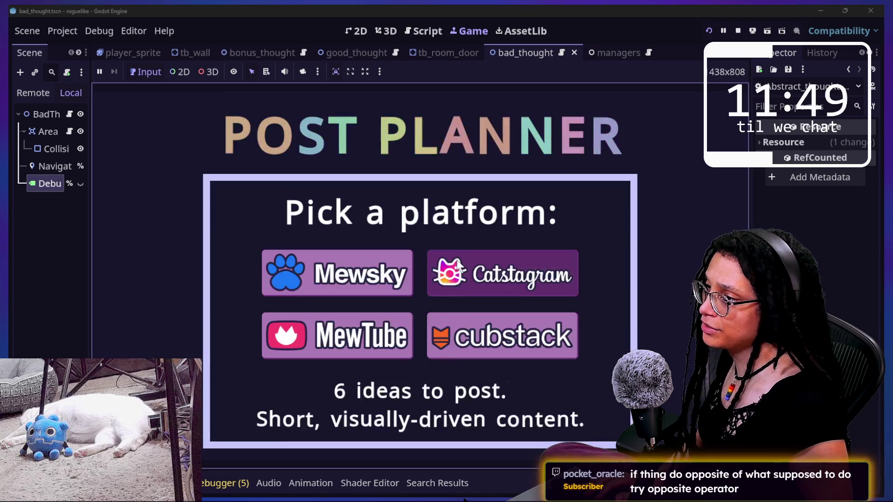
# Enter a level to check the debug label, then stop the game and restore '*' on line 127
pyautogui.click(456, 260)
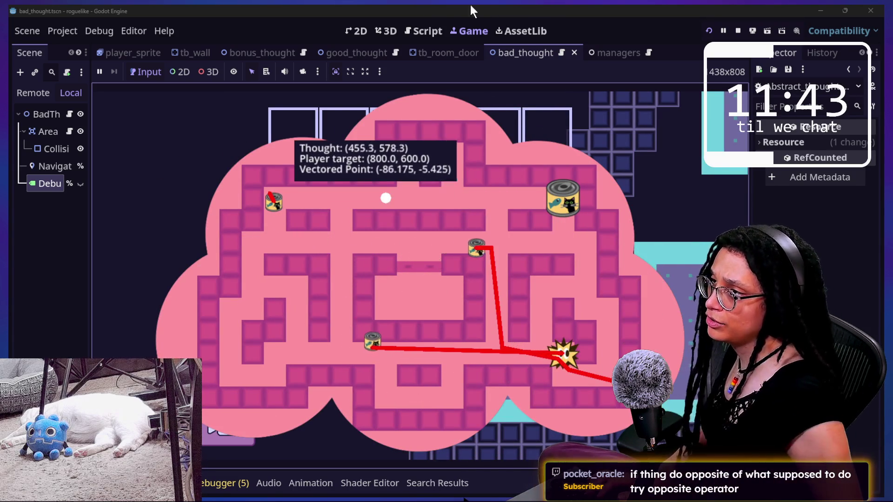
pyautogui.click(424, 30)
pyautogui.click(739, 31)
pyautogui.press('BackSpace')
pyautogui.write('*')
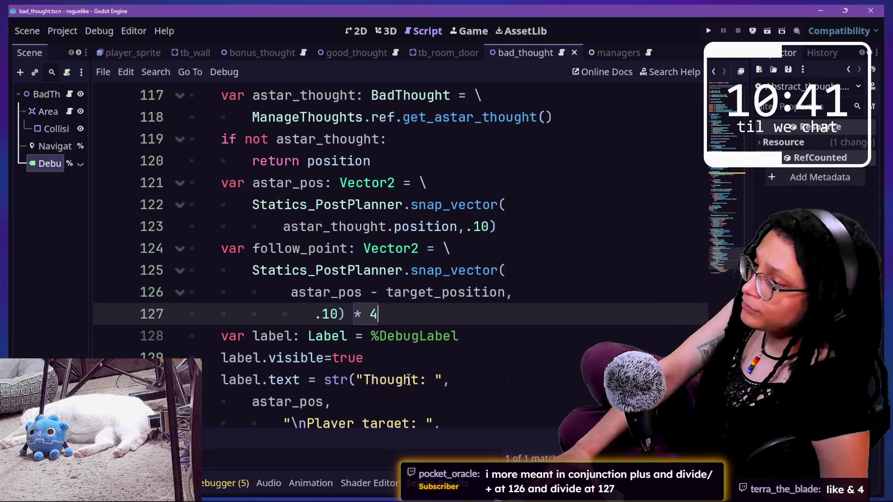
# Try an '&&' operator on line 127, then remove it again
pyautogui.click(362, 314)
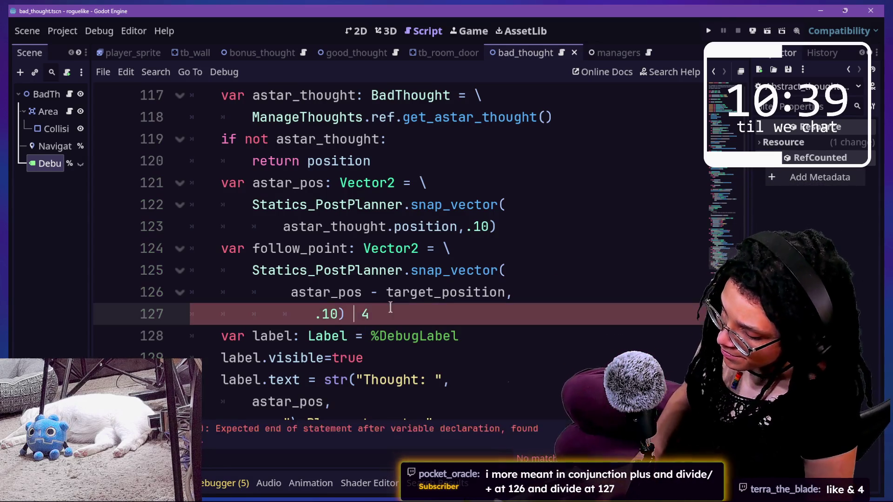
pyautogui.write('&')
pyautogui.click(568, 362)
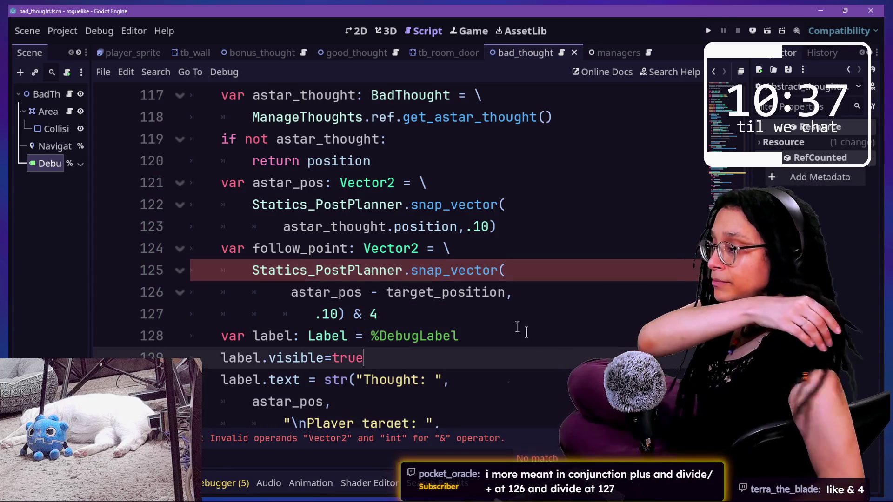
pyautogui.click(493, 320)
pyautogui.write('&')
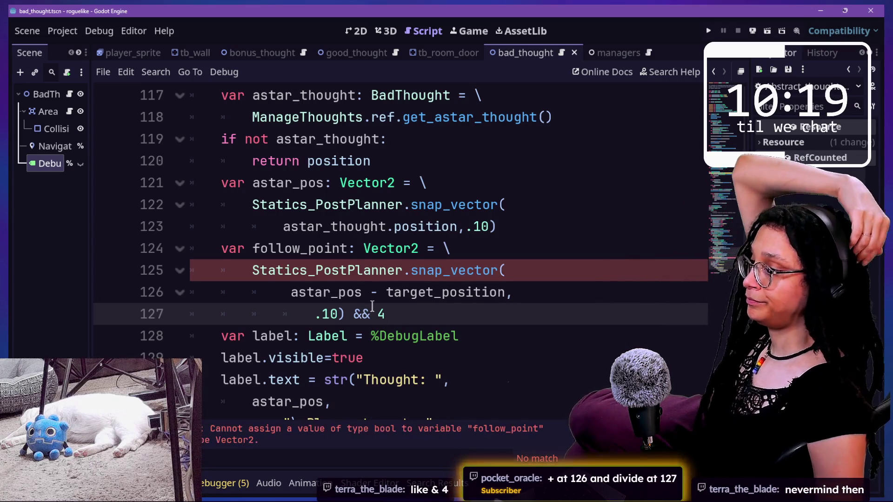
pyautogui.press('Delete')
pyautogui.press('Delete')
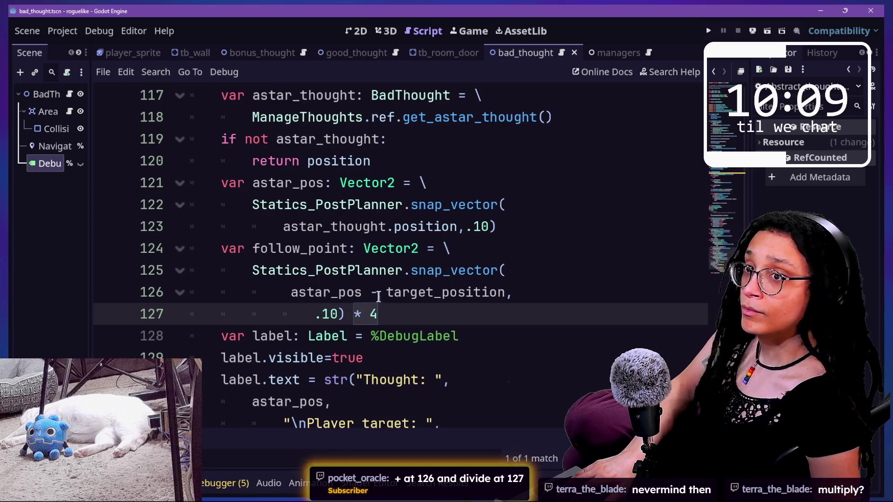
# Change line 126 to astar_pos + target_position, then save and run with F5
pyautogui.click(380, 294)
pyautogui.press('BackSpace')
pyautogui.write('+')
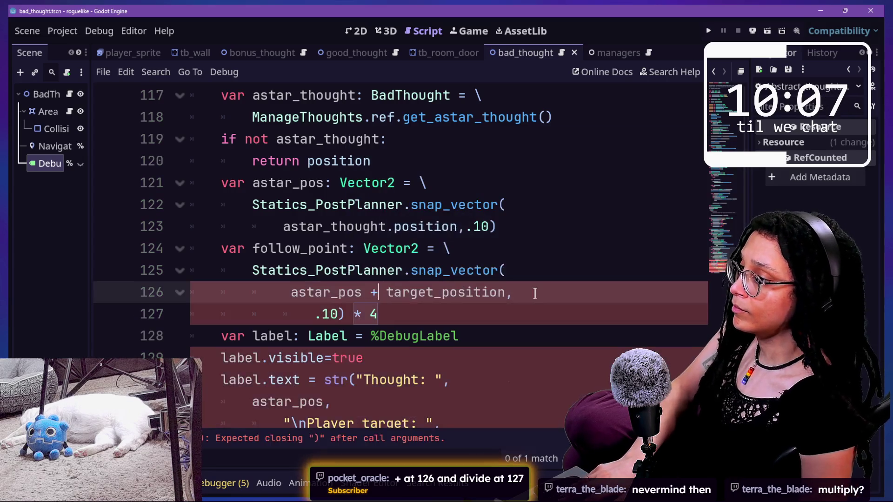
pyautogui.press('Down')
pyautogui.press('F5')
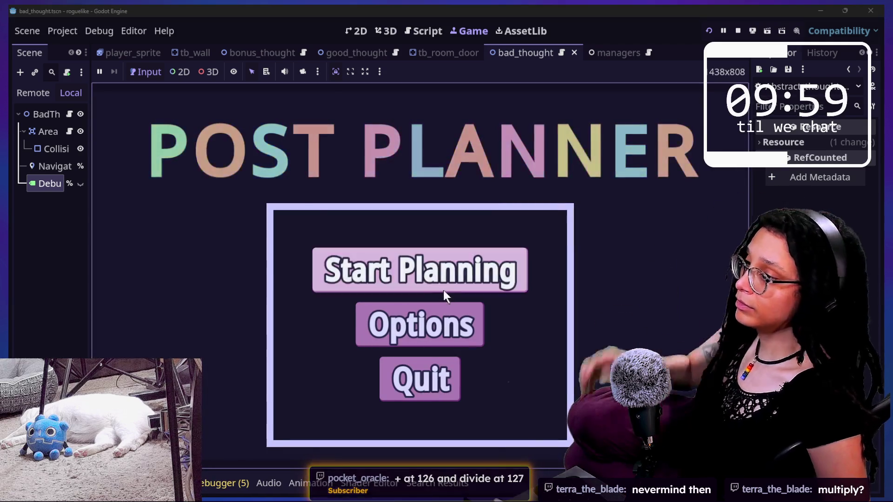
# Start Planning, pick a platform, watch Vectored Point readings like (144.775, 286.25), then stop the game
pyautogui.click(441, 287)
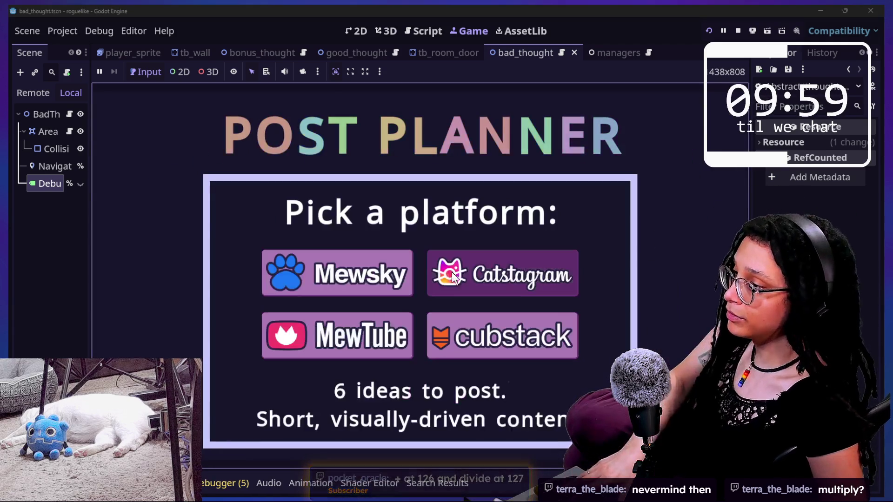
pyautogui.click(480, 274)
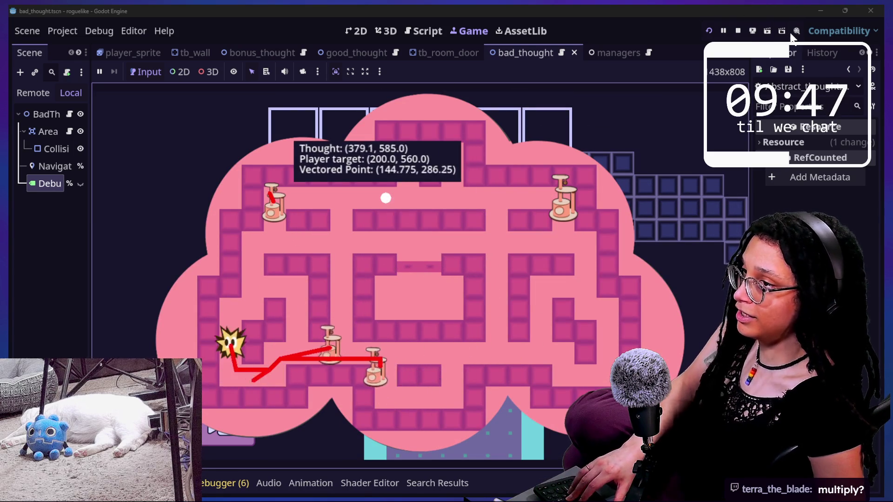
pyautogui.click(737, 31)
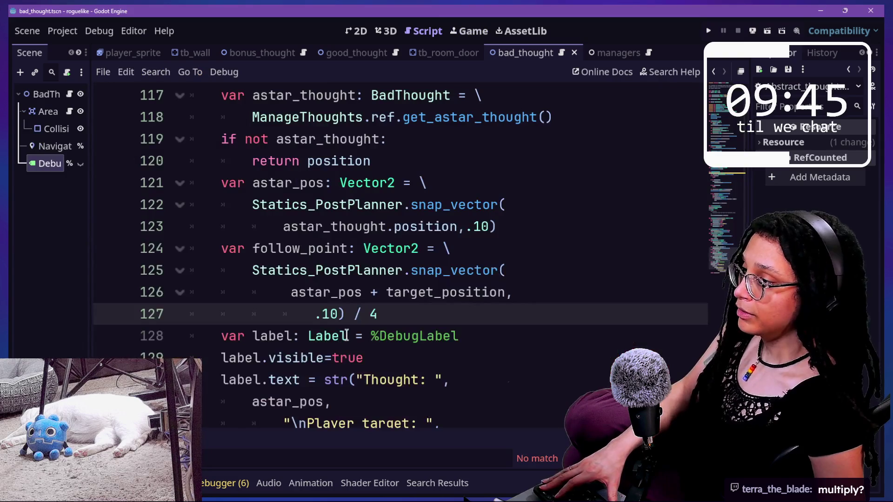
# Replace the plus on line 126 with '*' so follow_point uses astar_pos * target_position
pyautogui.click(376, 296)
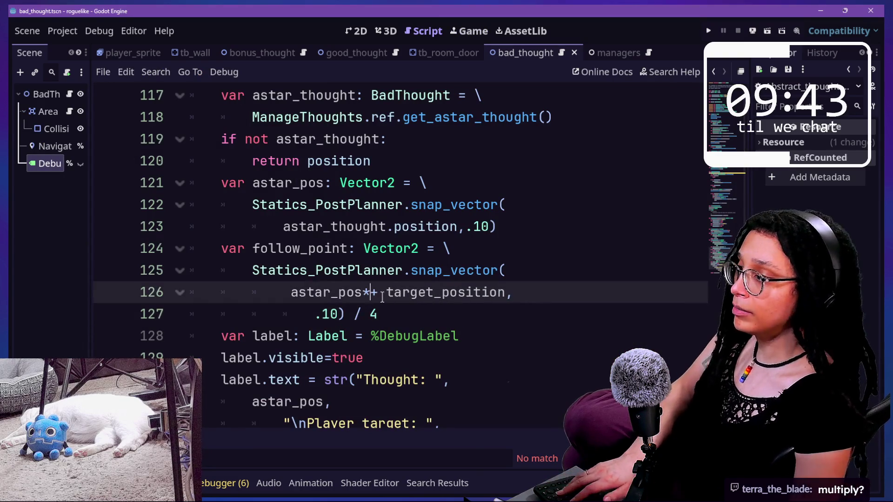
pyautogui.press('BackSpace')
pyautogui.press('BackSpace')
pyautogui.write('(')
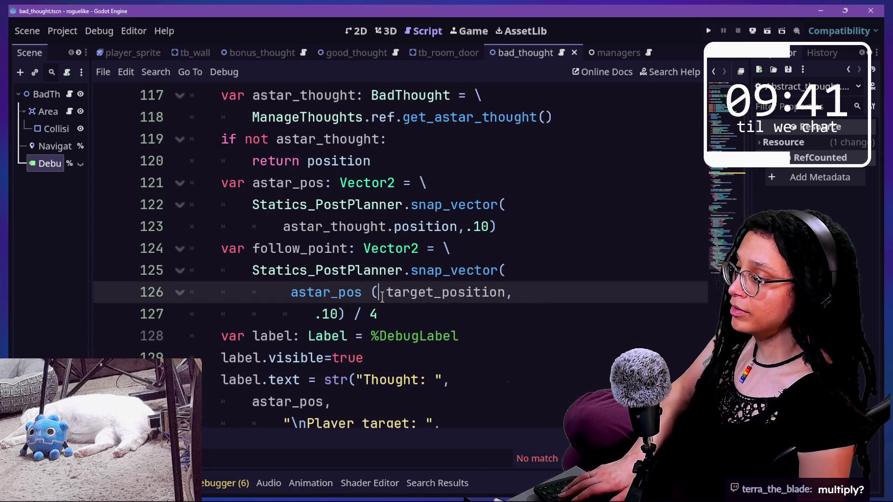
pyautogui.press('BackSpace')
pyautogui.write('*')
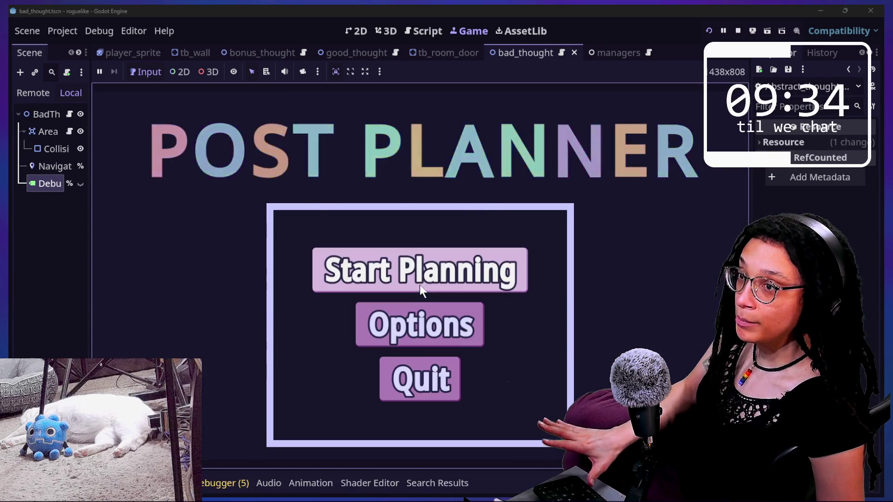
# Start Planning, pick a platform, and walk the player through the corridors into the can's room
pyautogui.click(419, 284)
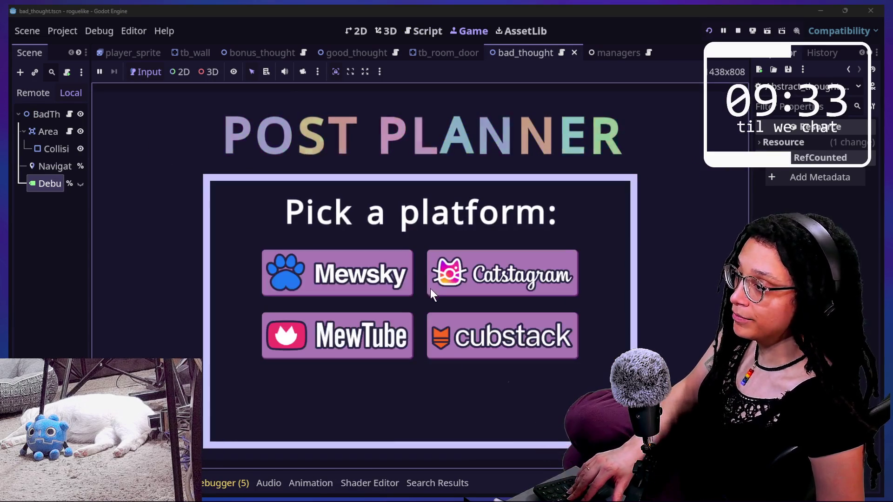
pyautogui.click(446, 283)
pyautogui.press('Left')
pyautogui.press('Down')
pyautogui.press('Down')
pyautogui.press('Down')
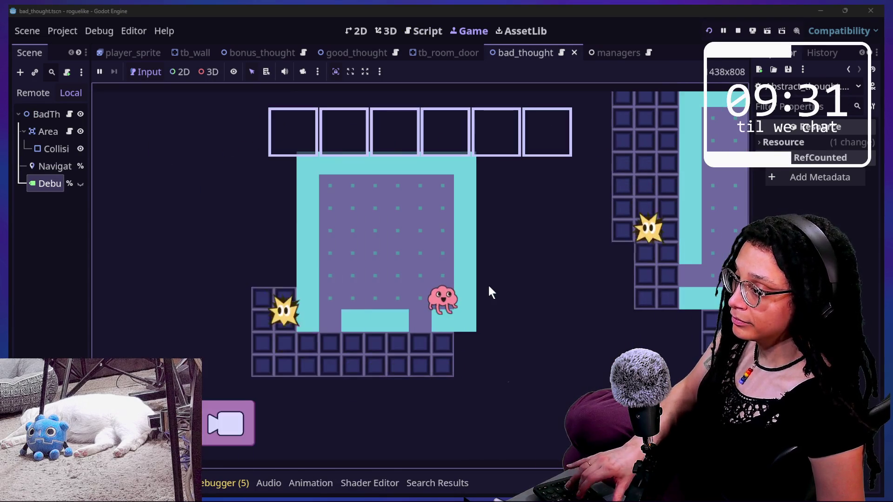
pyautogui.press('Left')
pyautogui.press('Up')
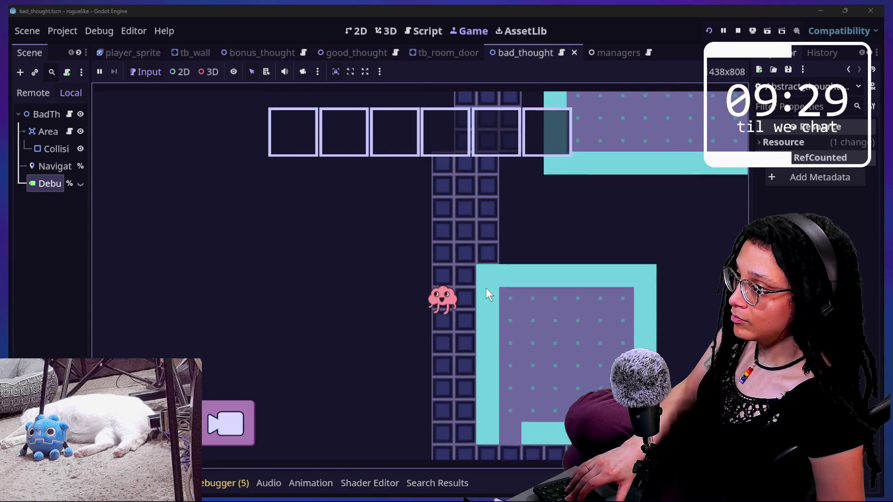
pyautogui.press('Up')
pyautogui.press('Right')
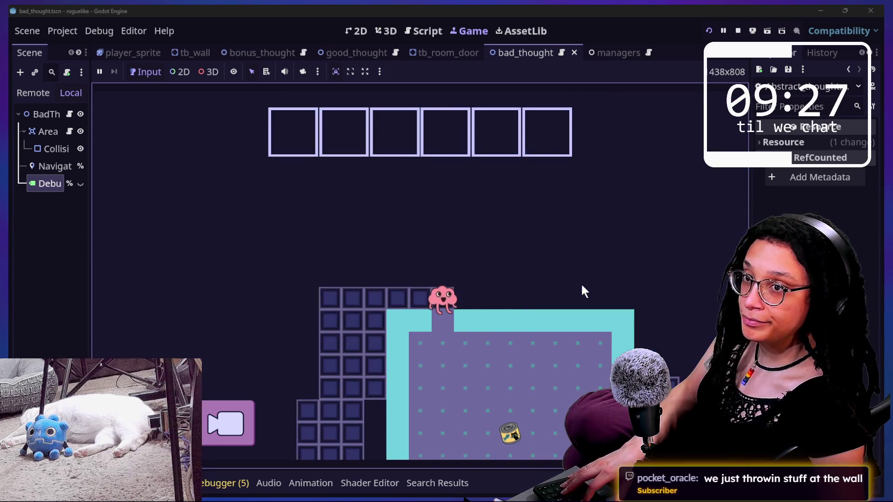
pyautogui.press('Down')
pyautogui.press('Right')
# Steer the star through the maze, seeing huge values like (21371.0, 65976), then go back to line 127
pyautogui.press('Left')
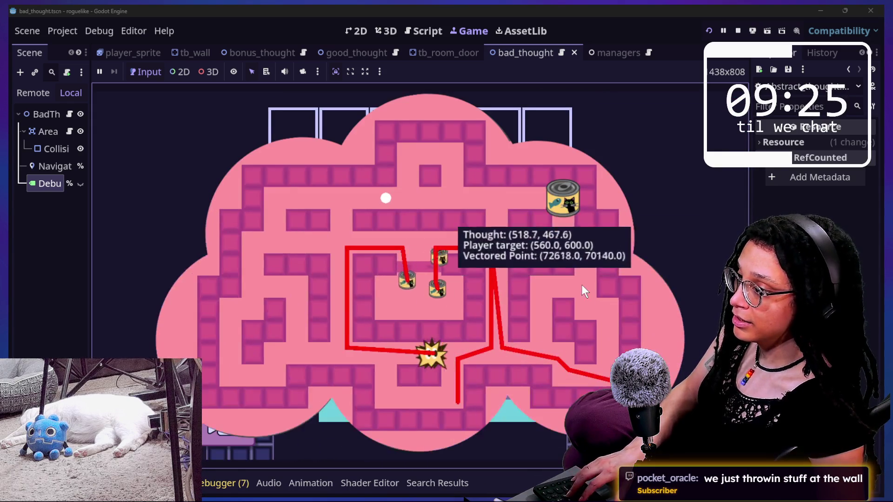
pyautogui.press('Left')
pyautogui.press('Left')
pyautogui.press('Left')
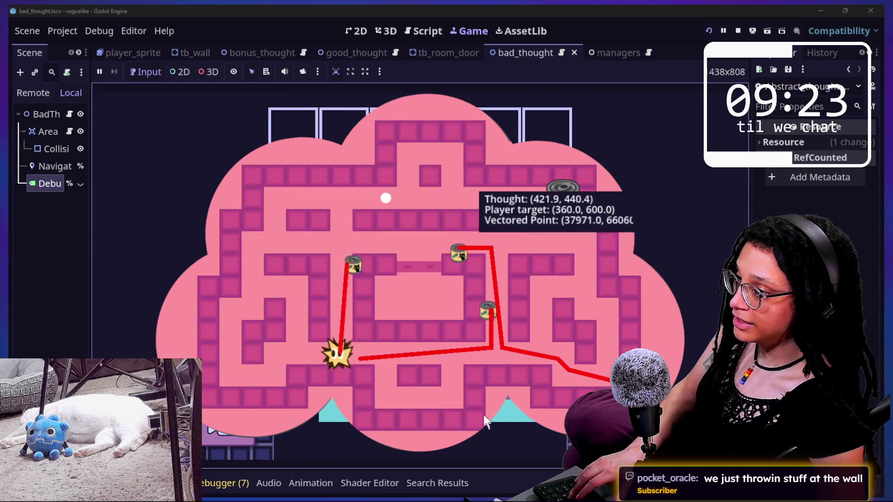
pyautogui.press('Down')
pyautogui.press('Left')
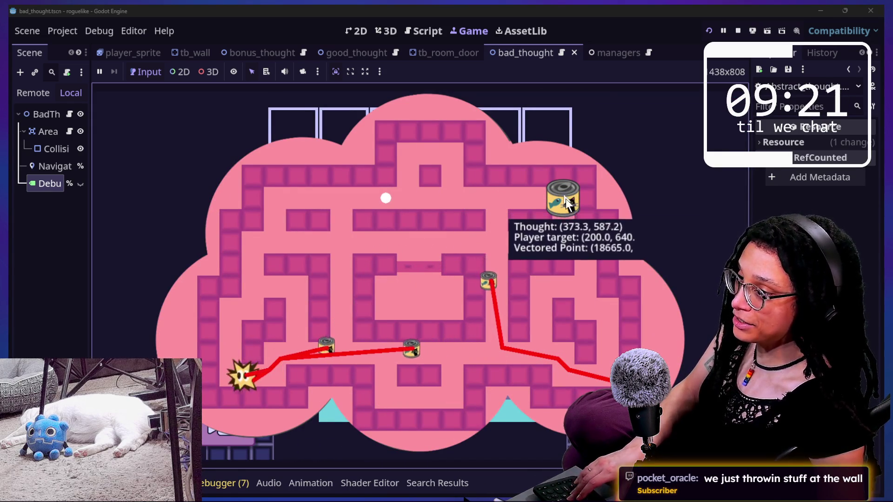
pyautogui.press('Up')
pyautogui.press('Up')
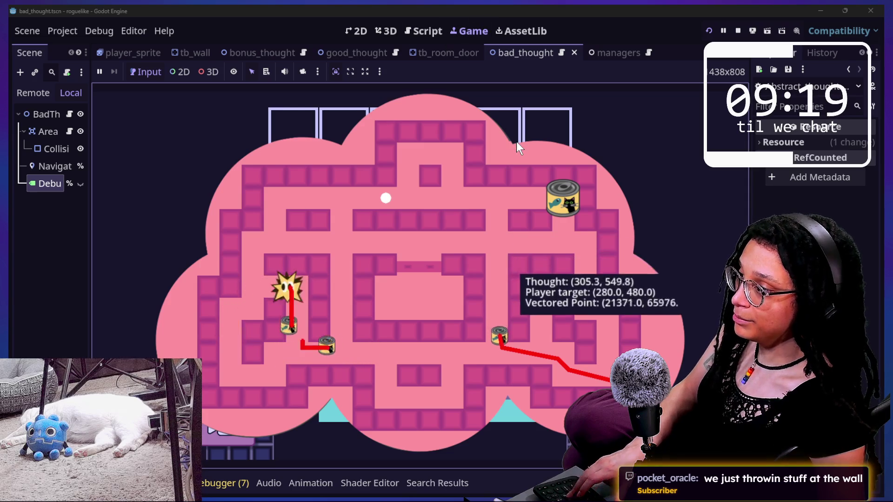
pyautogui.press('Up')
pyautogui.press('Up')
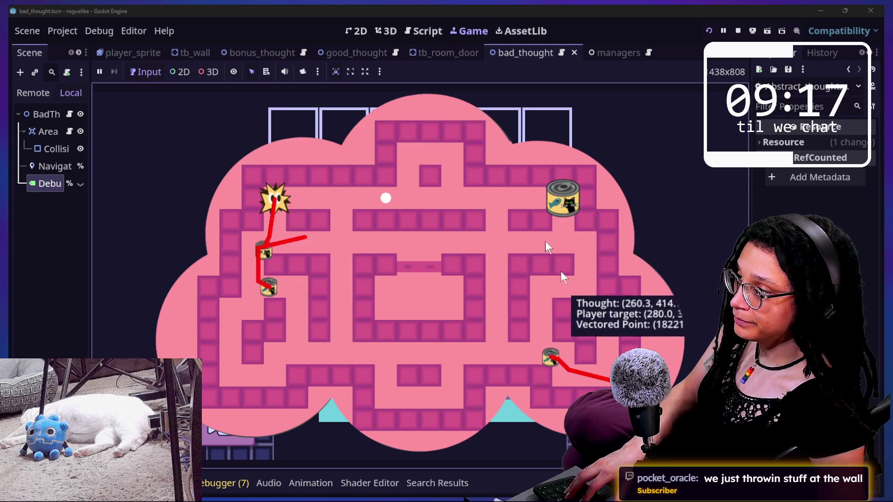
pyautogui.click(423, 31)
pyautogui.click(363, 320)
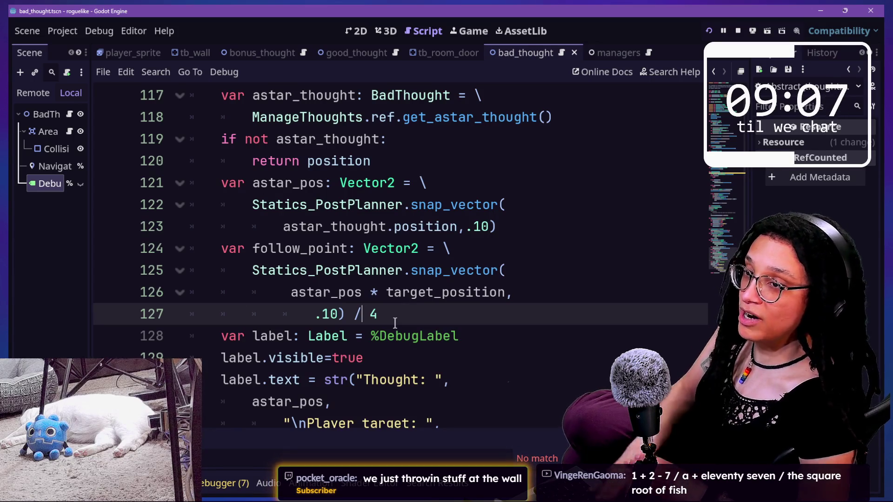
# Restore line 126 to astar_pos - target_position and line 127 to multiply by 4
pyautogui.press('Up')
pyautogui.press('Delete')
pyautogui.press('Delete')
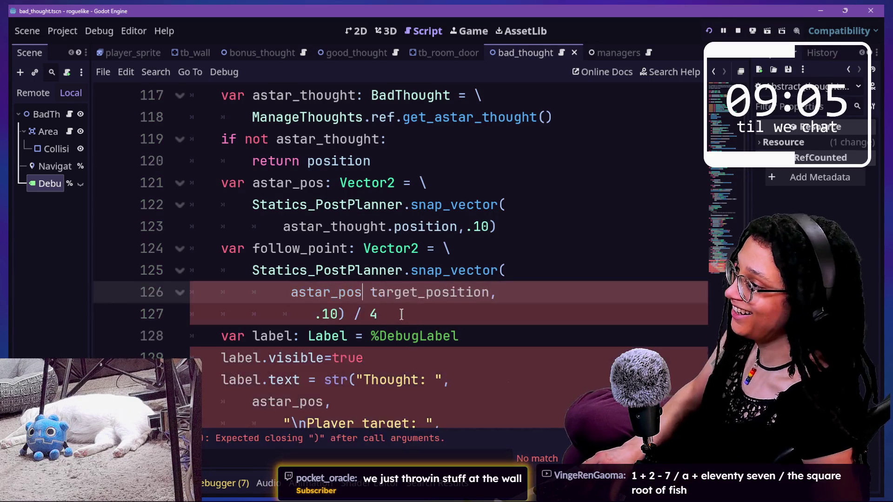
pyautogui.write('*+')
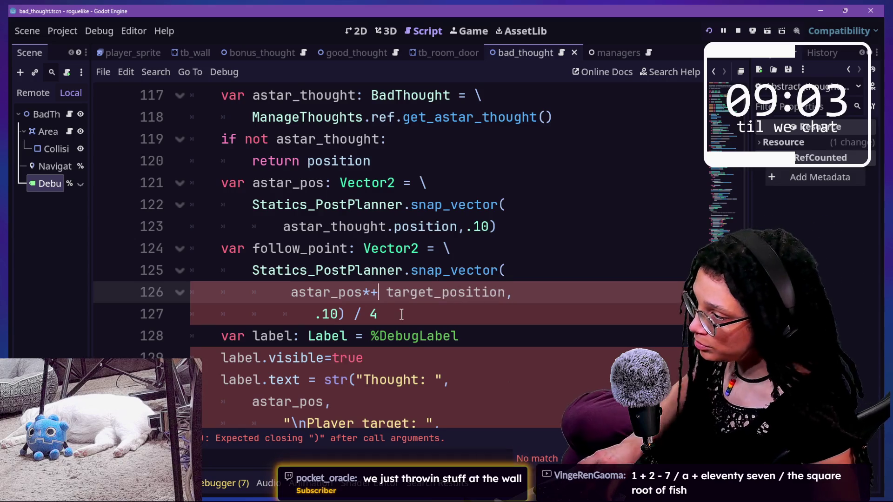
pyautogui.hotkey('ctrl', 'z')
pyautogui.hotkey('ctrl', 'z')
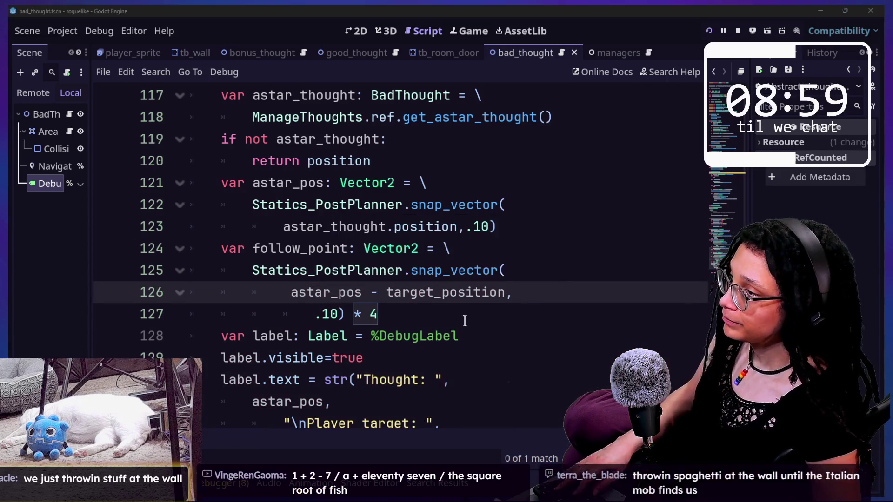
# Glance at the Pac-Man reference, then search Godot's built-in help for 'dot_pro'
pyautogui.hotkey('alt', 'Tab')
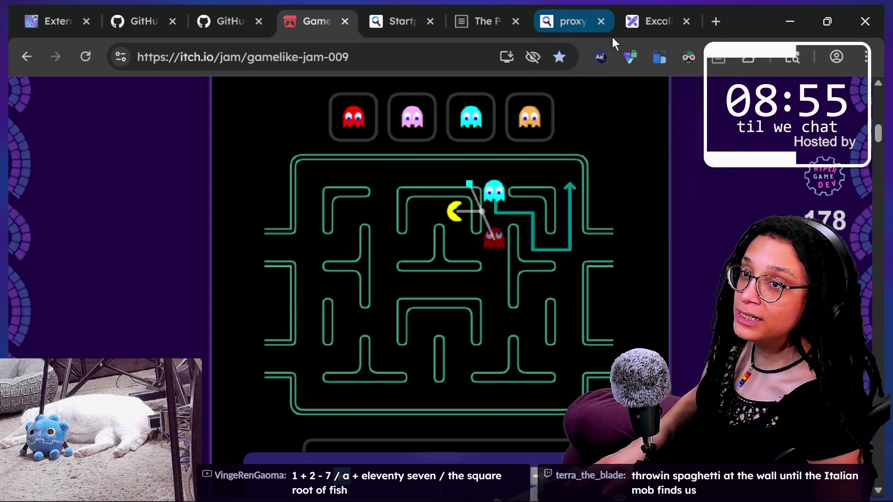
pyautogui.hotkey('alt', 'Tab')
pyautogui.moveTo(537, 139); pyautogui.dragTo(539, 150)
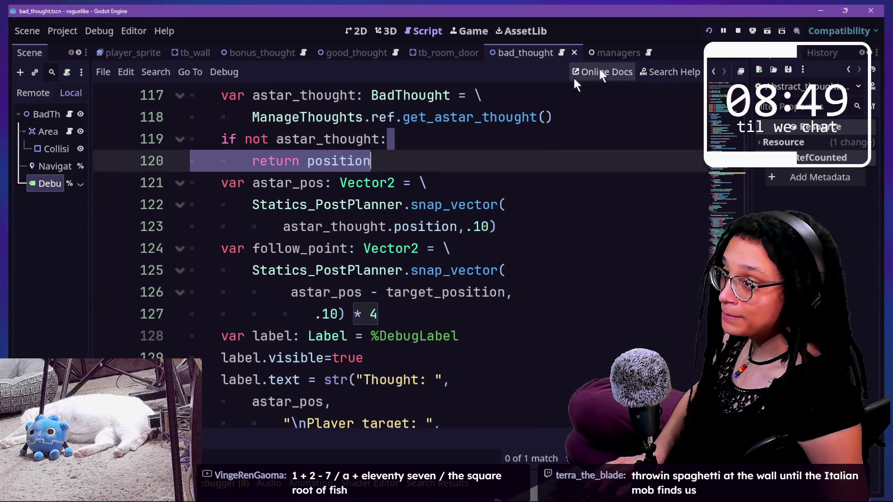
pyautogui.click(652, 72)
pyautogui.write('dot_pro')
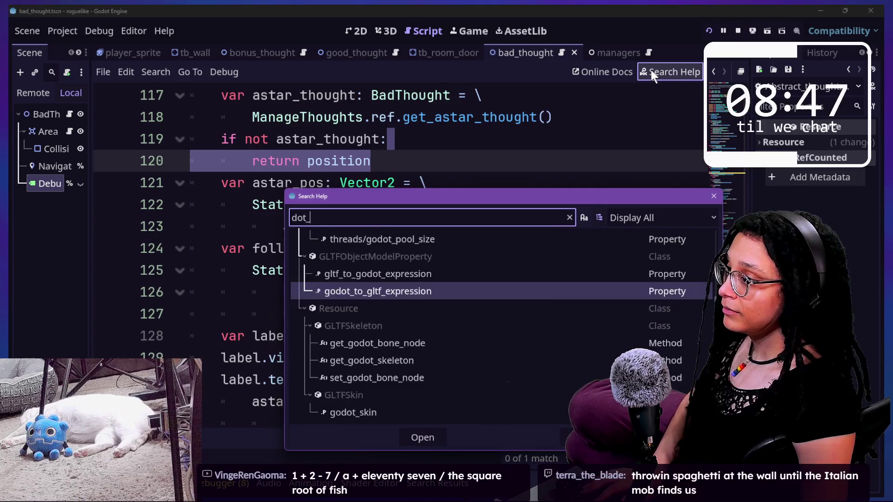
pyautogui.press('BackSpace')
pyautogui.press('BackSpace')
pyautogui.press('BackSpace')
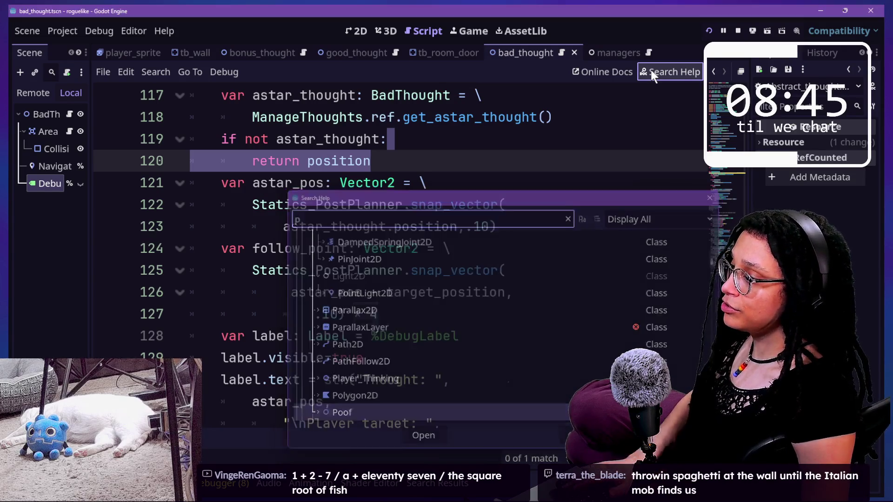
# Run a web search for gdscript "dot product" in the browser, then return to Godot
pyautogui.hotkey('alt', 'Tab')
pyautogui.click(565, 20)
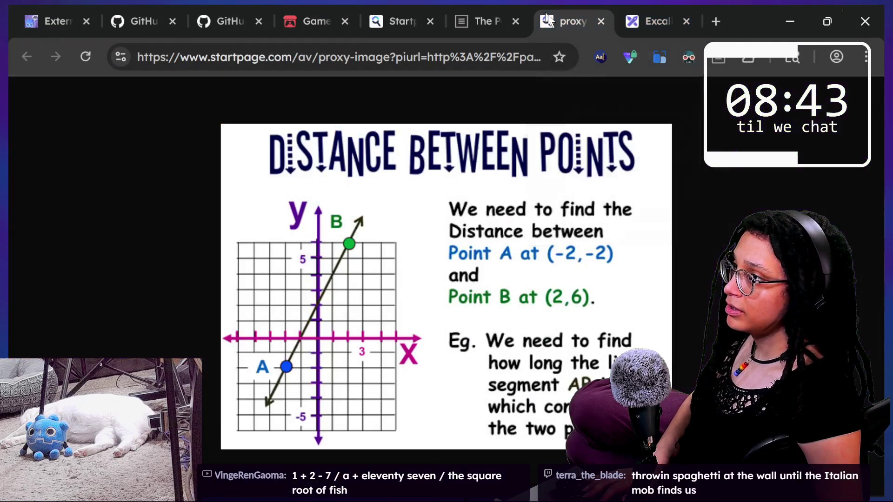
pyautogui.hotkey('ctrl', 'a')
pyautogui.write('gd')
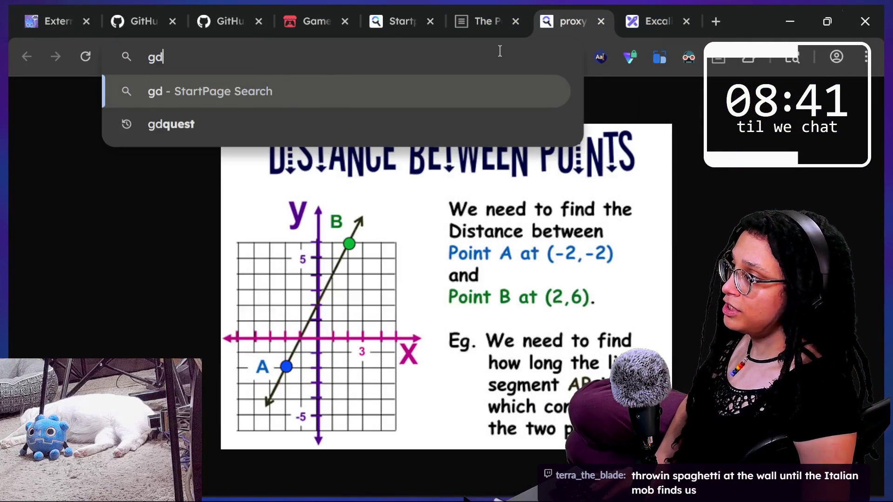
pyautogui.write('script "d')
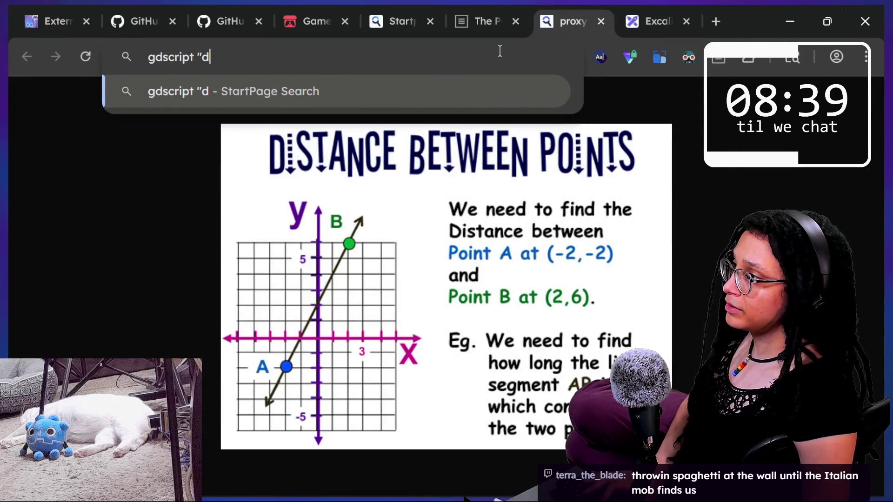
pyautogui.write('ot product')
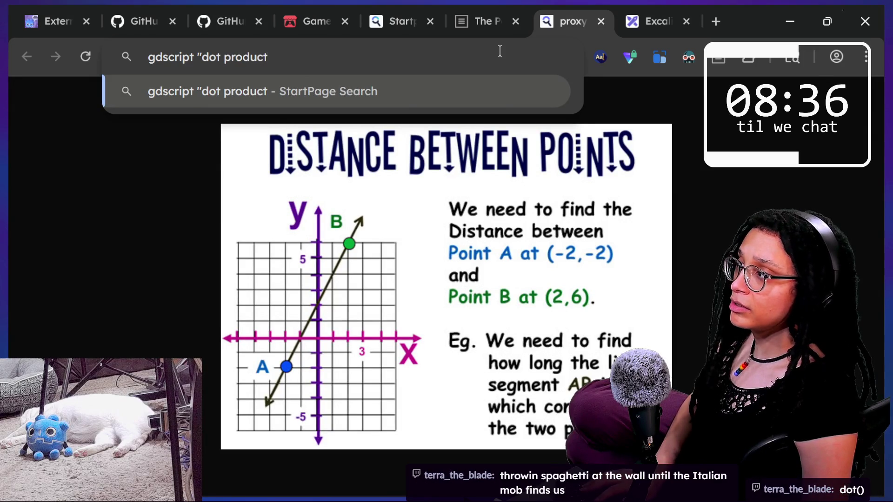
pyautogui.press('Return')
pyautogui.hotkey('alt', 'Tab')
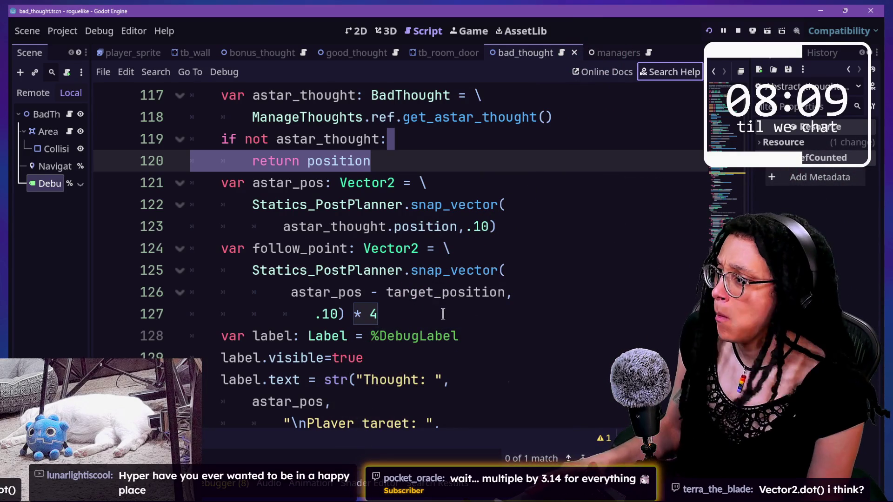
# Undo the follow_point formula back to the subtract-and-multiply-by-4 version, then drop the * 4
pyautogui.click(438, 287)
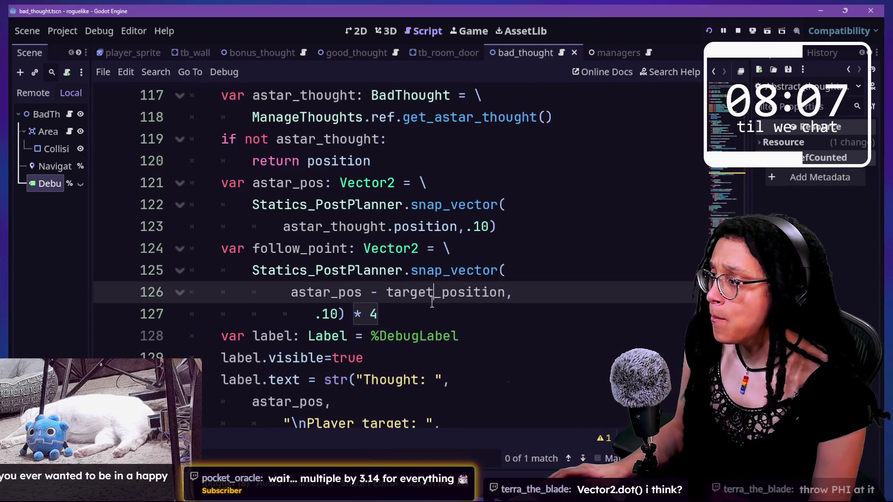
pyautogui.click(345, 314)
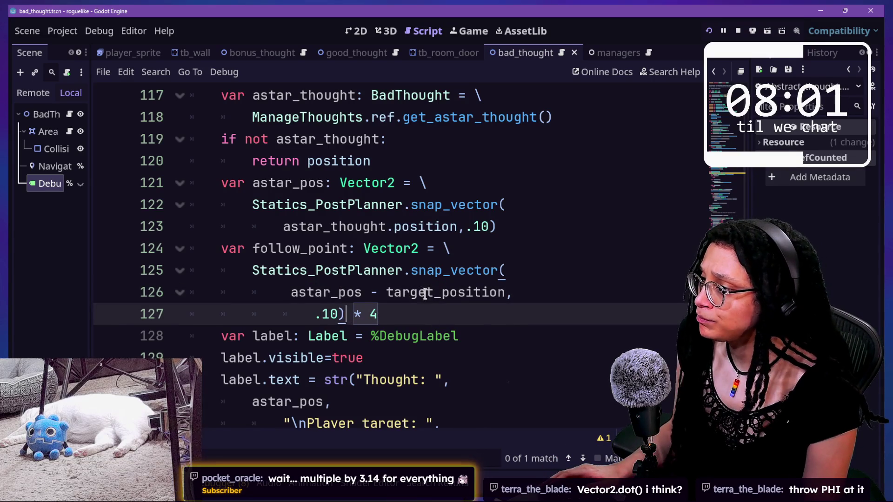
pyautogui.press('Right')
pyautogui.press('Right')
pyautogui.press('BackSpace')
pyautogui.write('&')
pyautogui.scroll(-2, 495, 309)
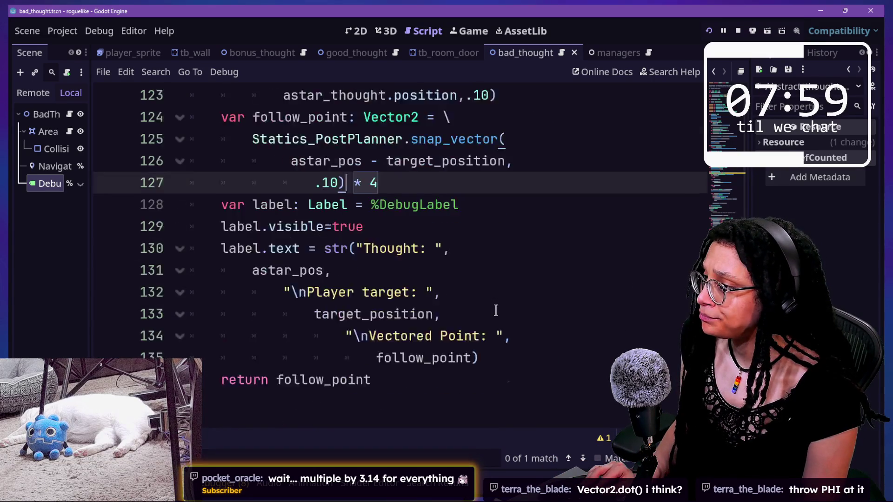
pyautogui.scroll(2, 494, 308)
pyautogui.hotkey('ctrl', 'z')
pyautogui.hotkey('ctrl', 'z')
pyautogui.hotkey('ctrl', 'z')
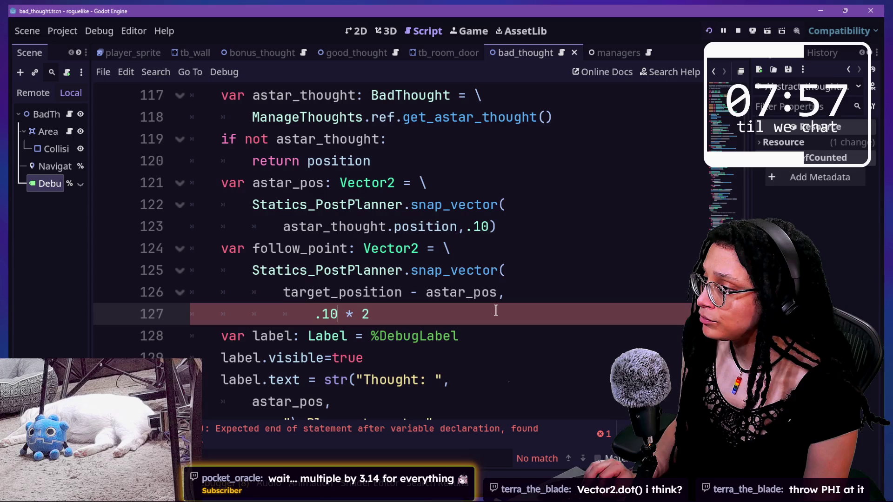
pyautogui.hotkey('ctrl', 'z')
pyautogui.hotkey('ctrl', 'z')
pyautogui.hotkey('ctrl', 'z')
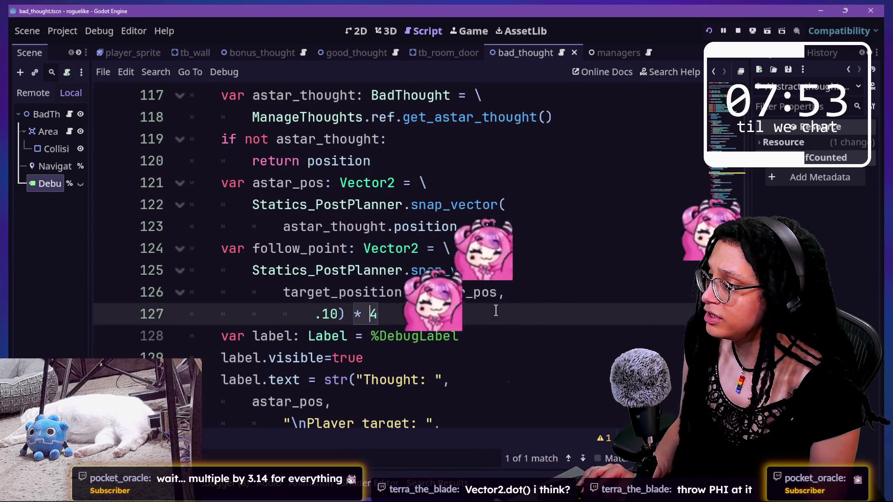
pyautogui.hotkey('ctrl', 'z')
# Rewrite line 126 as target_position.dot(astar_pos) and delete the leftover characters on line 127
pyautogui.write('.dot')
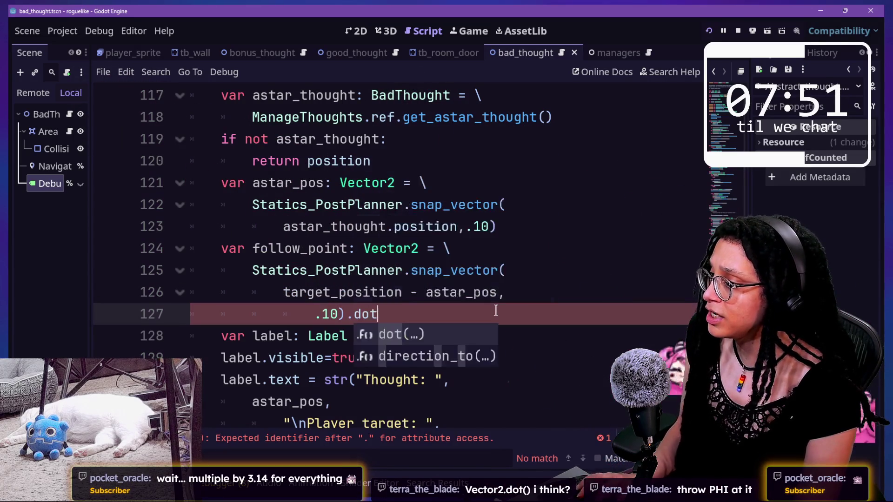
pyautogui.press('Return')
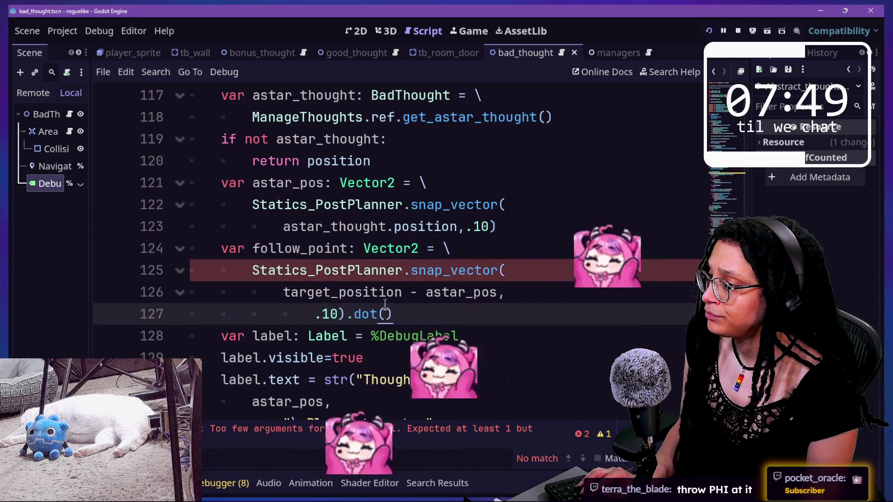
pyautogui.press('Delete')
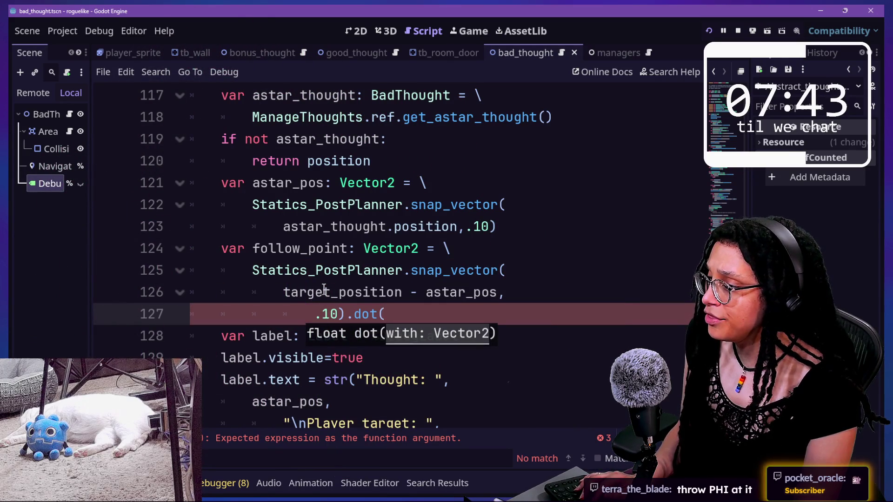
pyautogui.click(400, 293)
pyautogui.write('.do')
pyautogui.press('Delete')
pyautogui.press('Delete')
pyautogui.press('Delete')
pyautogui.click(316, 315)
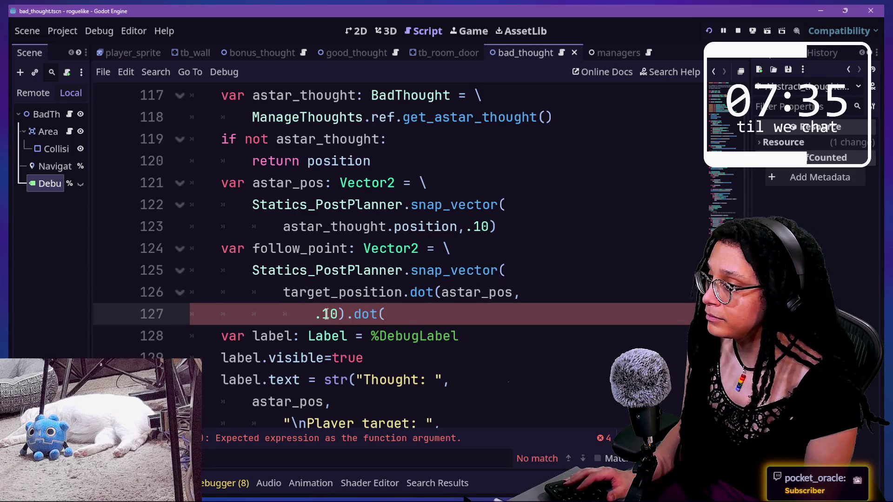
pyautogui.click(516, 293)
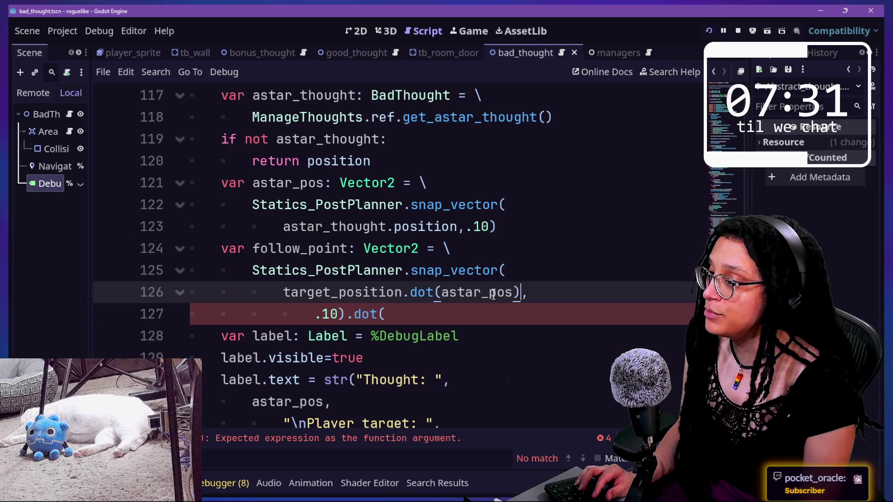
pyautogui.click(432, 309)
pyautogui.press('BackSpace')
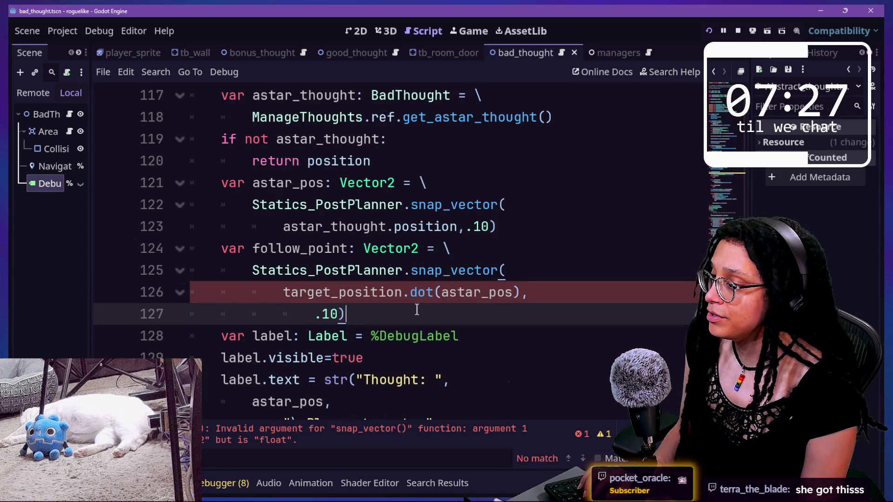
pyautogui.write(')')
pyautogui.press('BackSpace')
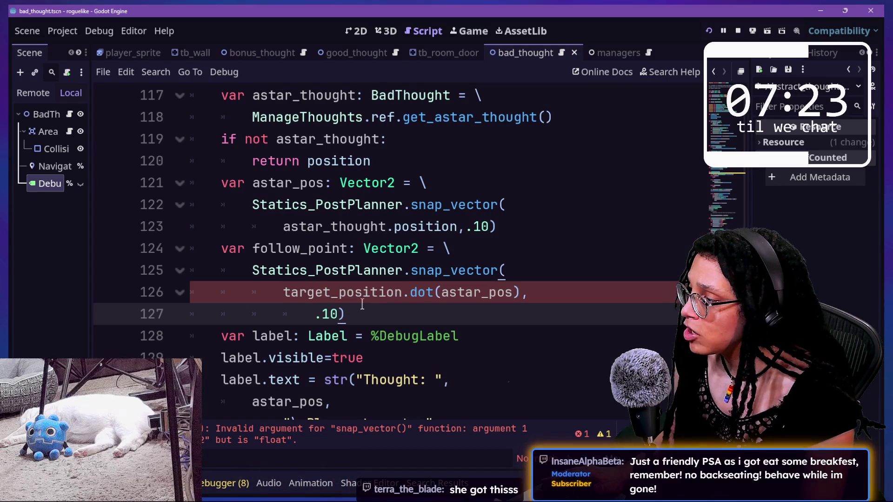
pyautogui.moveTo(396, 298)
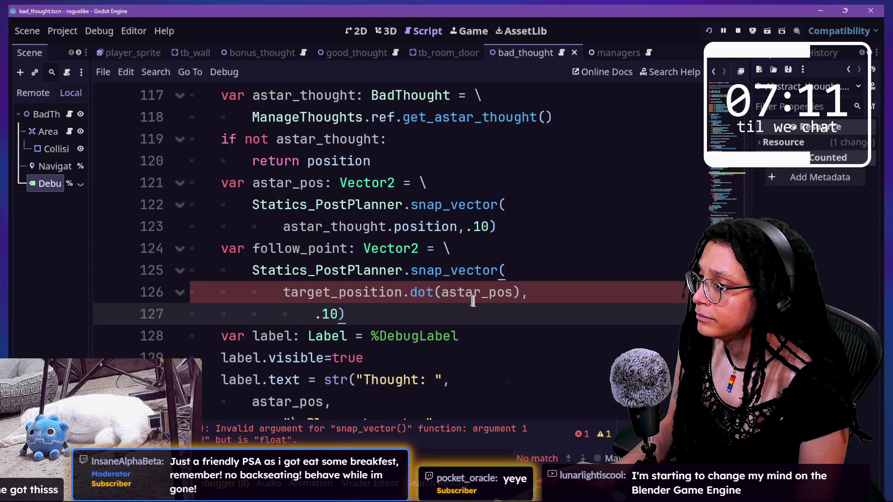
pyautogui.click(519, 294)
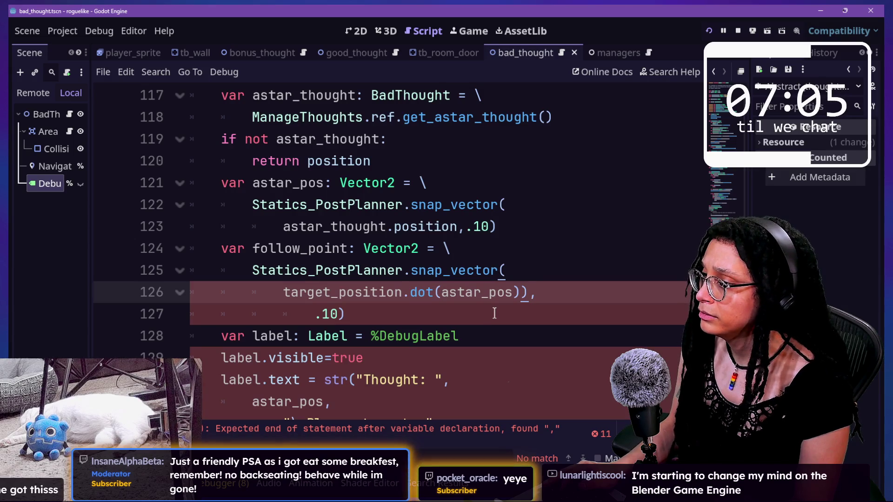
pyautogui.click(492, 313)
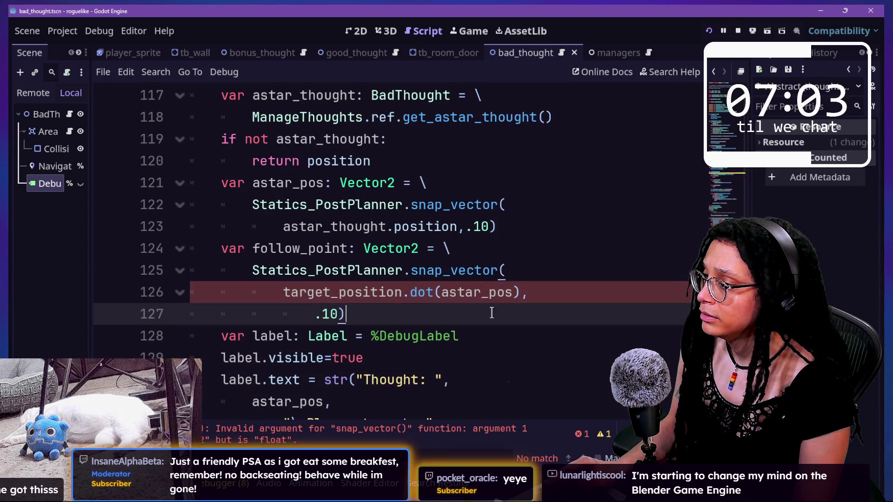
pyautogui.write(')')
pyautogui.press('BackSpace')
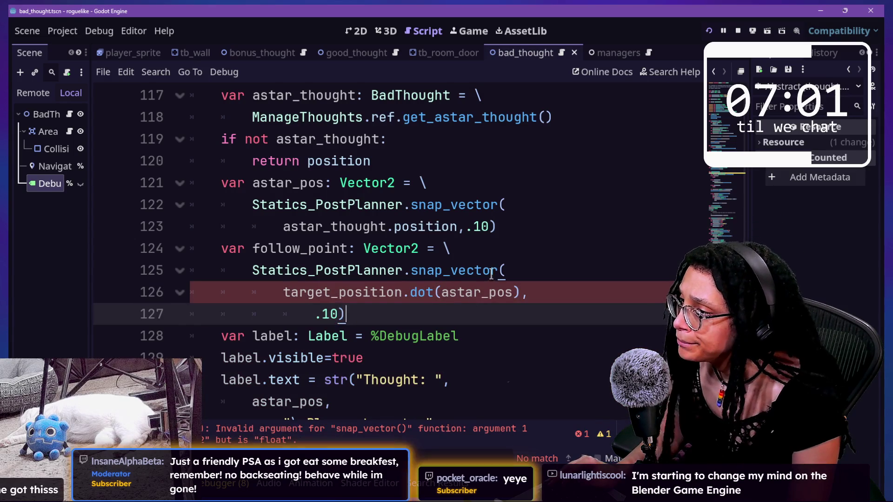
pyautogui.click(498, 270)
pyautogui.press('Return')
pyautogui.press('Down')
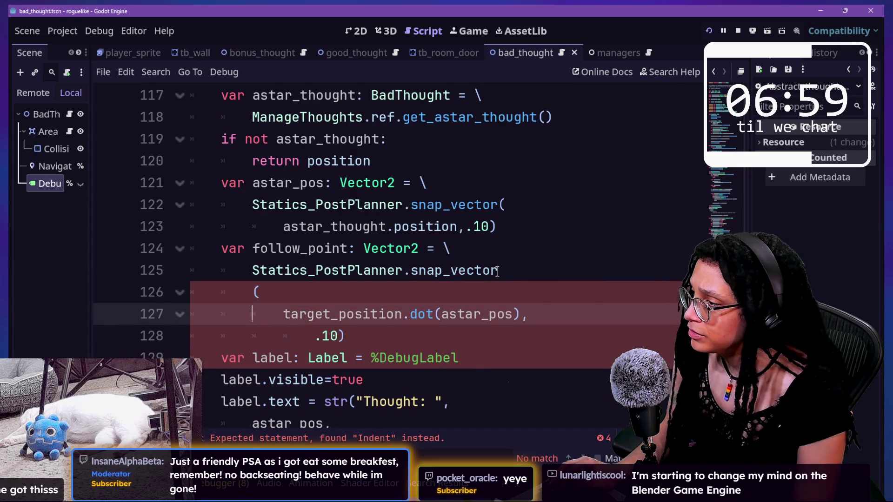
pyautogui.press('BackSpace')
pyautogui.press('BackSpace')
pyautogui.press('Delete')
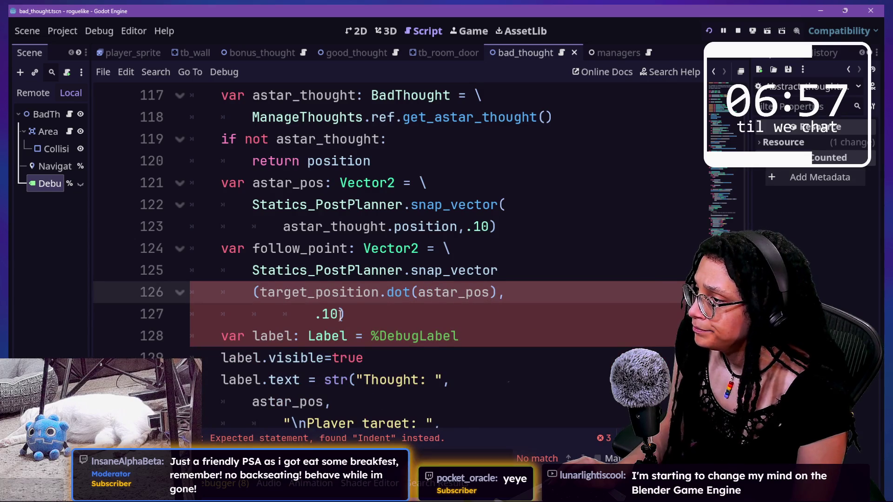
pyautogui.moveTo(275, 292); pyautogui.dragTo(469, 298)
pyautogui.click(473, 298)
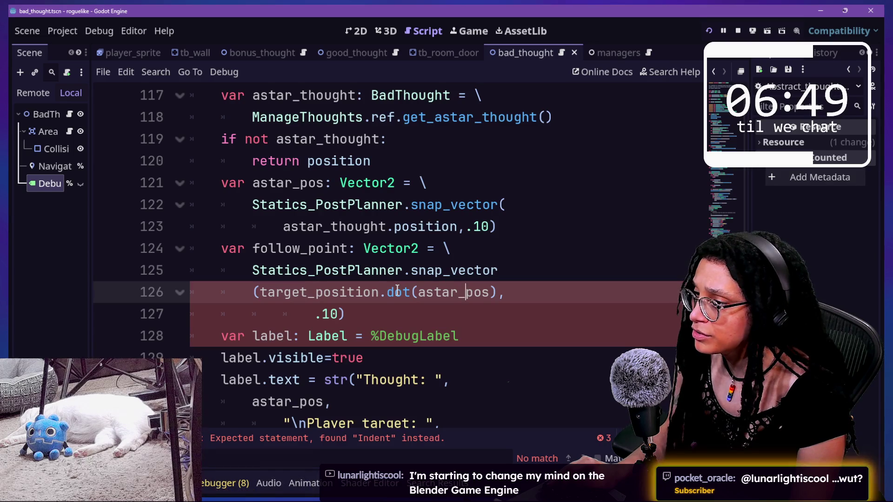
pyautogui.press('Home')
pyautogui.press('Right')
pyautogui.press('Tab')
pyautogui.press('Return')
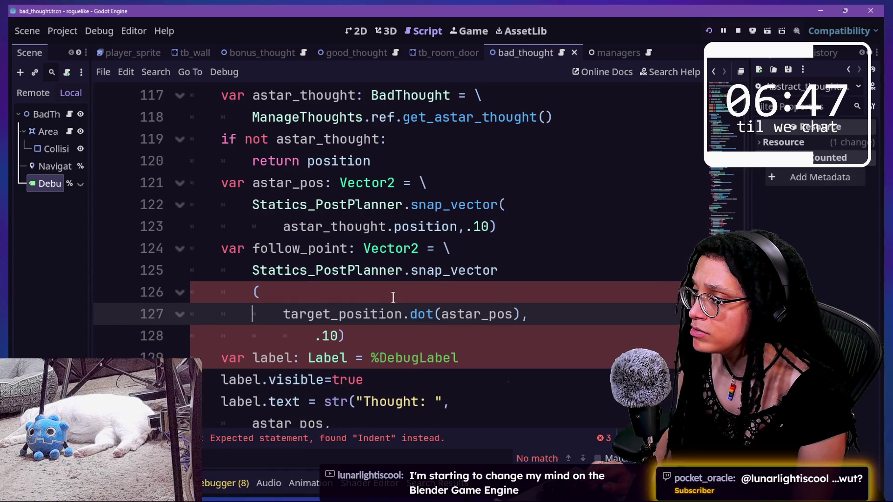
pyautogui.press('Up')
pyautogui.press('Home')
pyautogui.press('BackSpace')
pyautogui.press('BackSpace')
pyautogui.press('BackSpace')
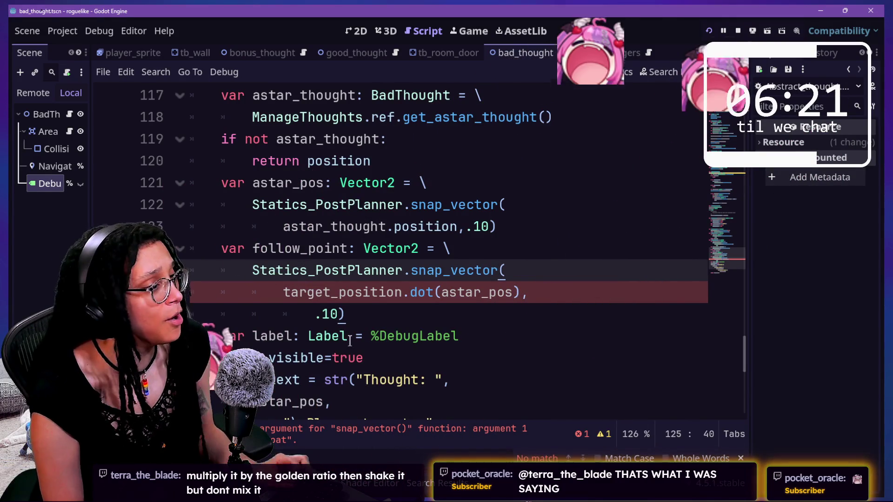
pyautogui.hotkey('alt', 'Tab')
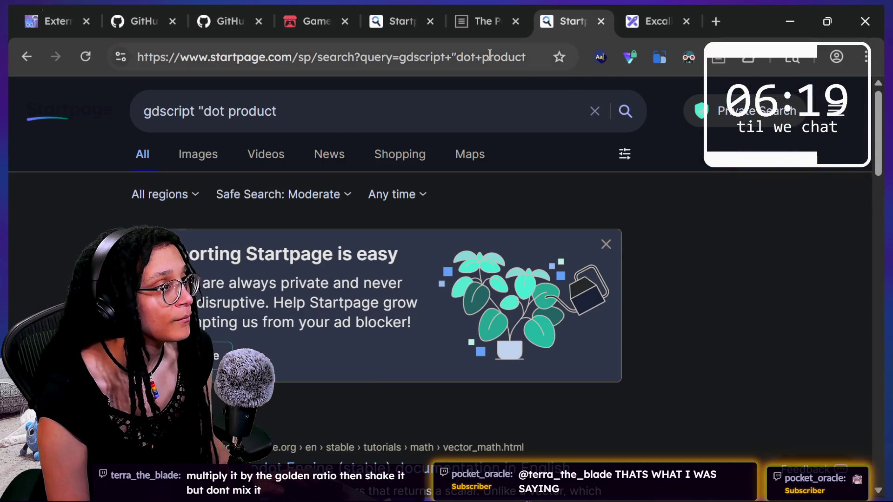
pyautogui.click(339, 115)
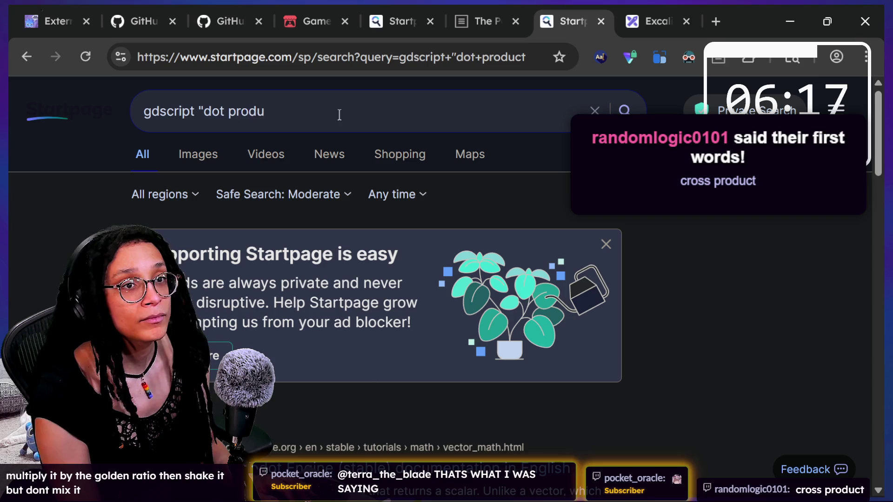
pyautogui.press('BackSpace')
pyautogui.press('BackSpace')
pyautogui.press('BackSpace')
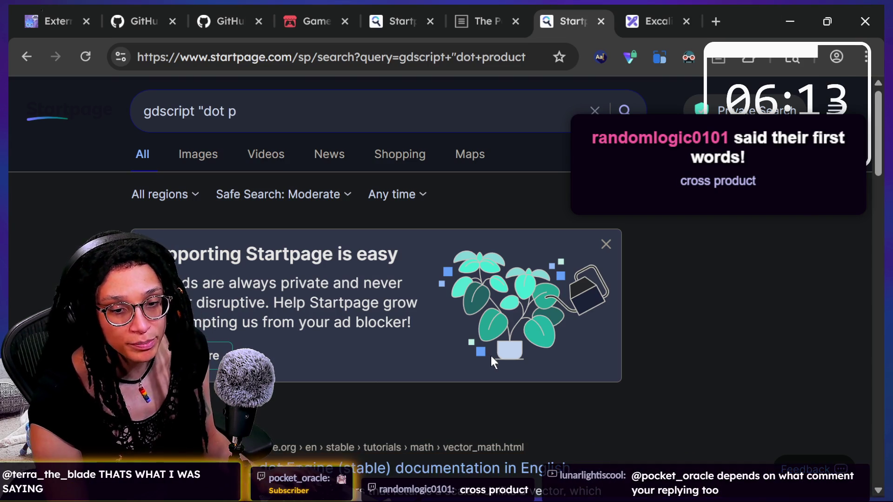
pyautogui.hotkey('alt', 'Tab')
pyautogui.click(431, 292)
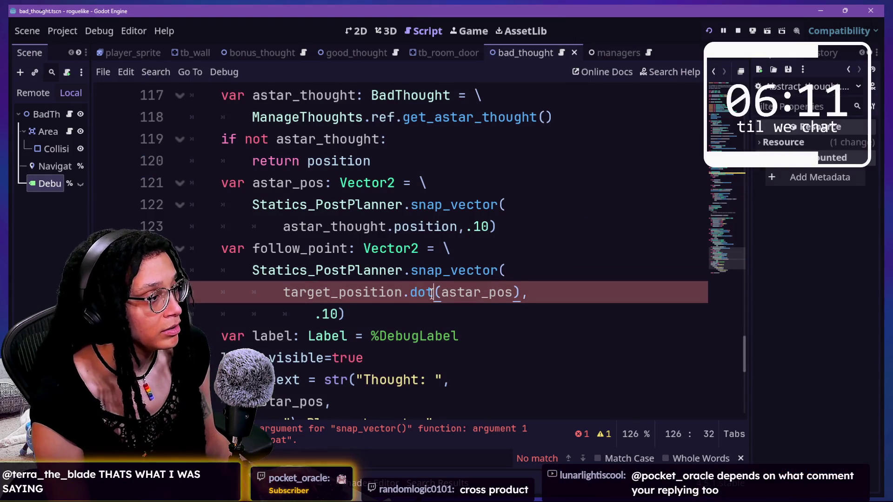
# Replace dot with cross on line 126, making follow_point use target_position.cross(astar_pos)
pyautogui.press('BackSpace')
pyautogui.press('BackSpace')
pyautogui.press('BackSpace')
pyautogui.write('ss')
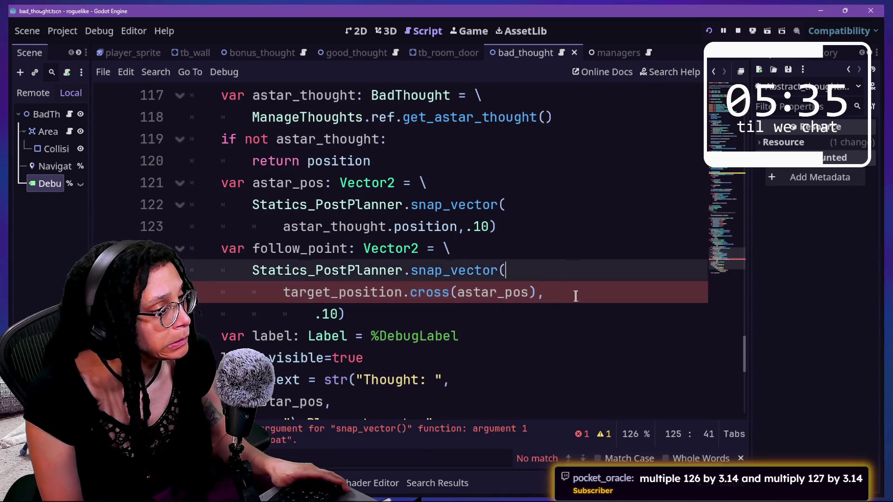
pyautogui.click(576, 298)
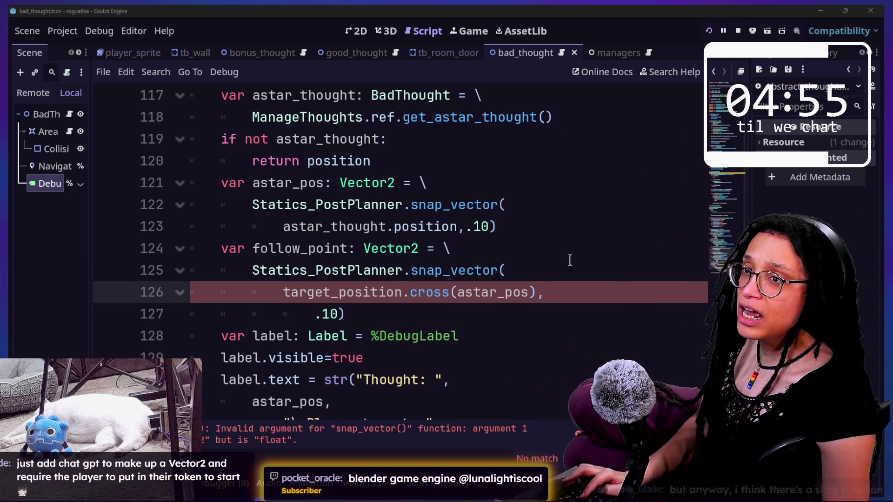
# Check the itch.io Gamelike Jam page in the browser, then return to Godot
pyautogui.hotkey('alt', 'Tab')
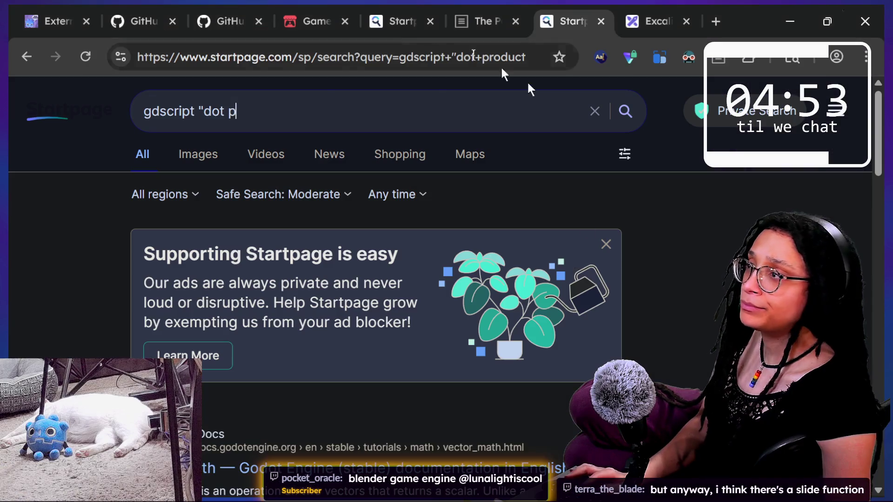
pyautogui.click(306, 10)
pyautogui.scroll(-5, 448, 334)
pyautogui.scroll(2, 448, 333)
pyautogui.scroll(-5, 448, 333)
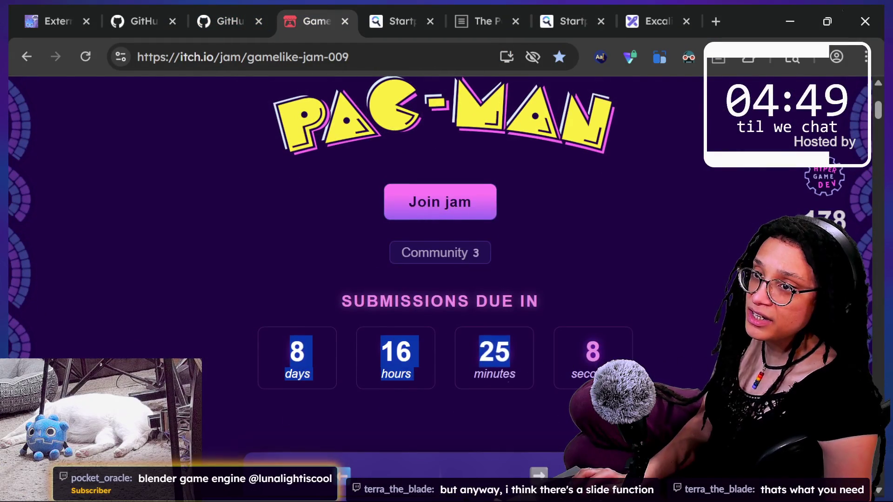
pyautogui.hotkey('alt', 'Tab')
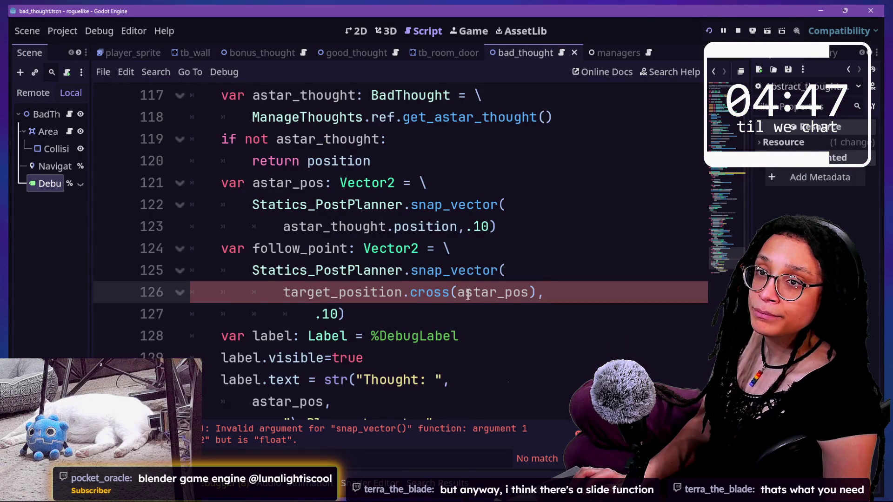
# Search the built-in help for 'slide' and open the Vector2 slide() method reference
pyautogui.scroll(-2, 467, 294)
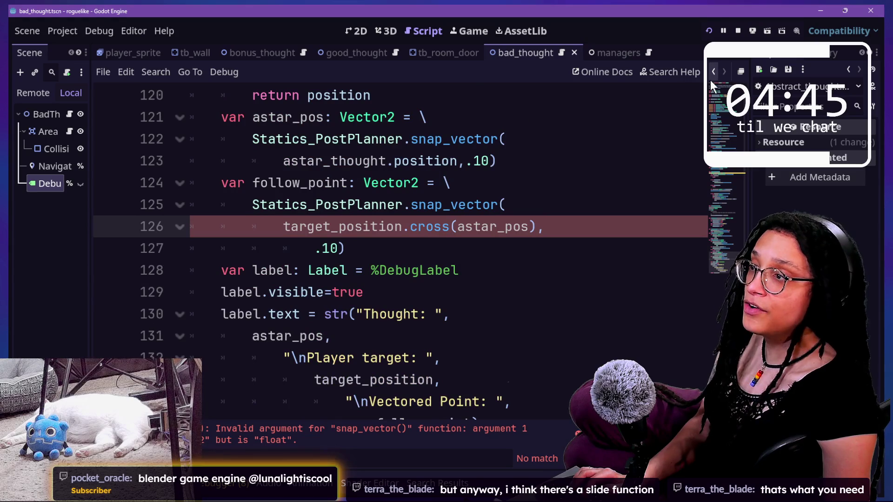
pyautogui.write('s')
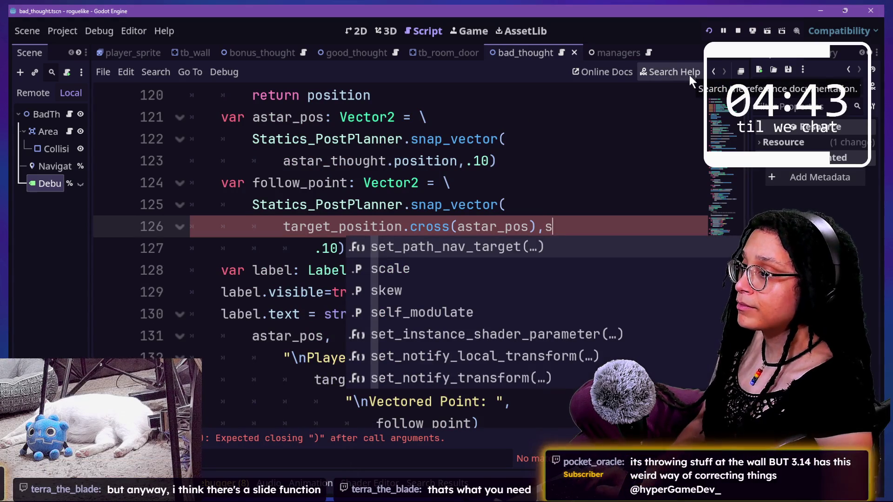
pyautogui.click(689, 74)
pyautogui.write('slide')
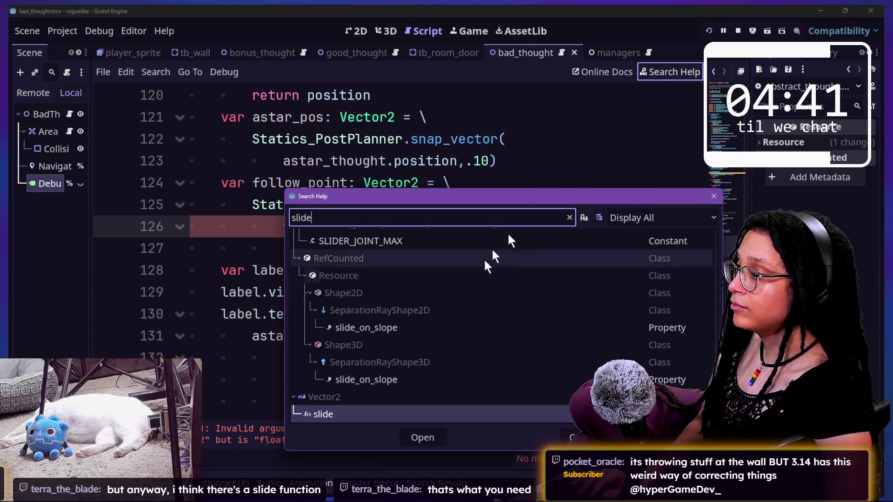
pyautogui.scroll(-2, 468, 283)
pyautogui.doubleClick(309, 370)
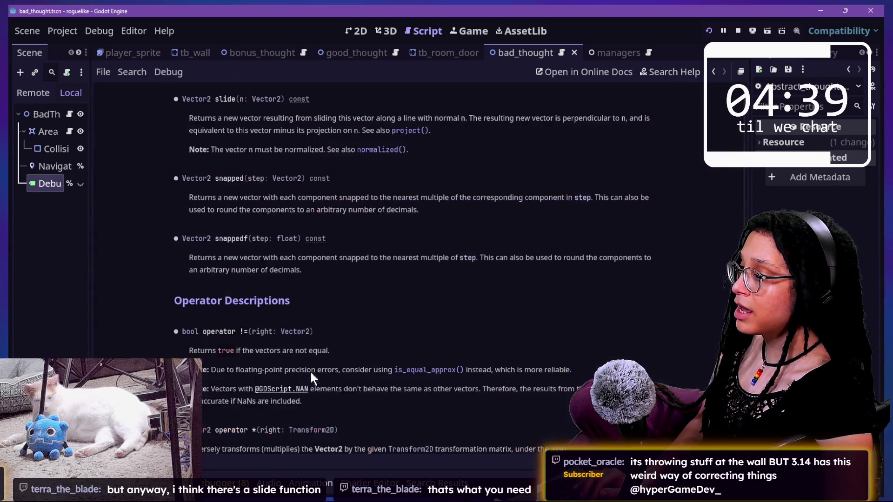
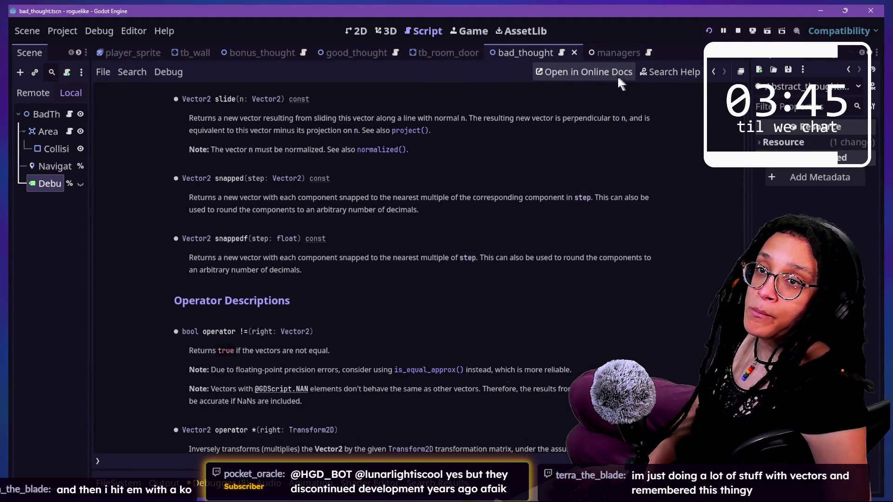
# Change line 126 from target_position.cross(astar_pos) to slide(astar_pos) and launch the game
pyautogui.click(710, 70)
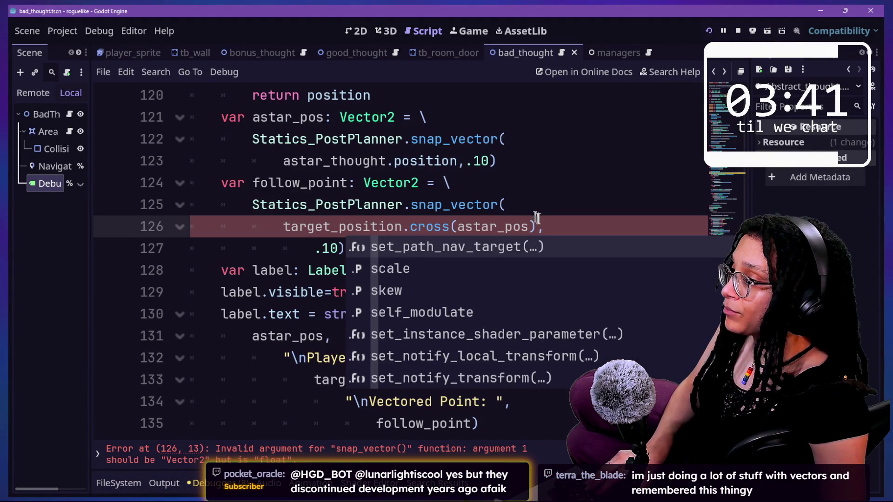
pyautogui.click(456, 232)
pyautogui.press('BackSpace')
pyautogui.press('BackSpace')
pyautogui.press('BackSpace')
pyautogui.write('sli')
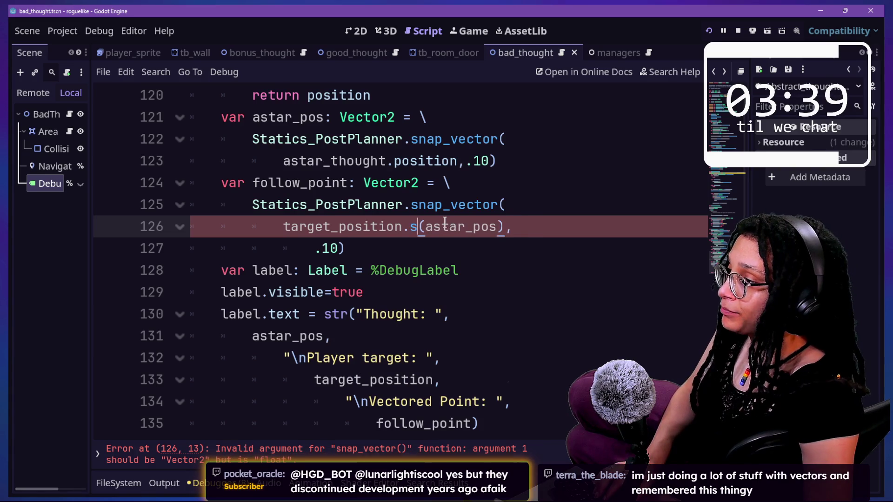
pyautogui.write('de')
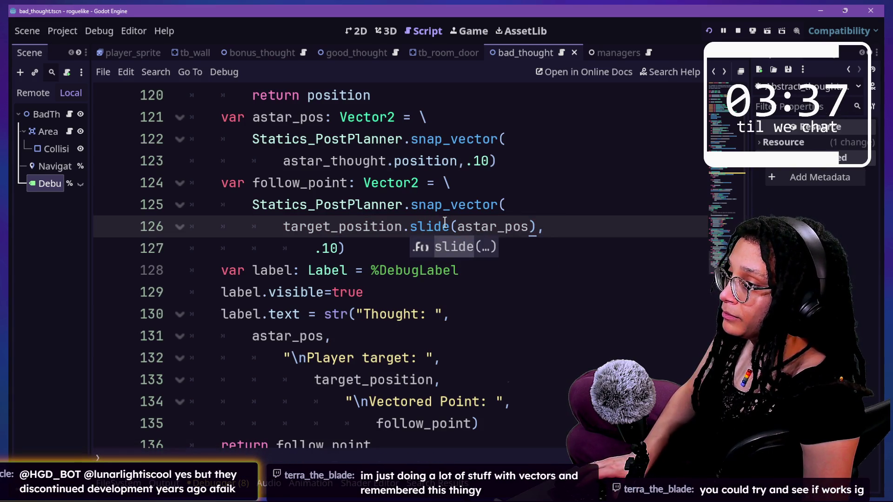
pyautogui.click(708, 32)
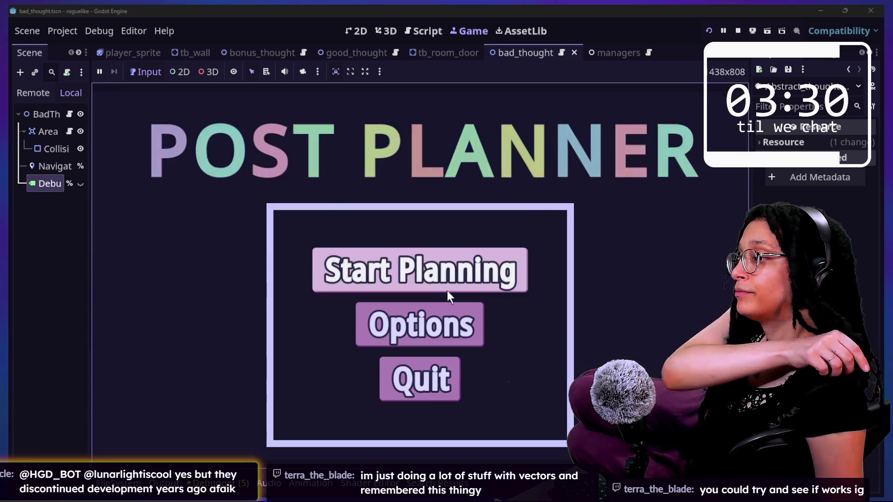
# Play into the thought-cloud level via Start Planning and a platform, then return to bad_thought line 128
pyautogui.click(447, 291)
pyautogui.click(447, 291)
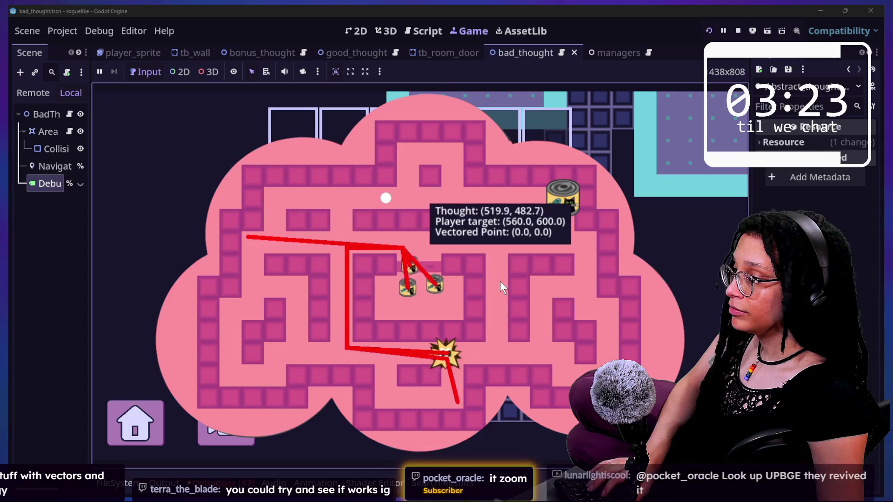
pyautogui.click(423, 35)
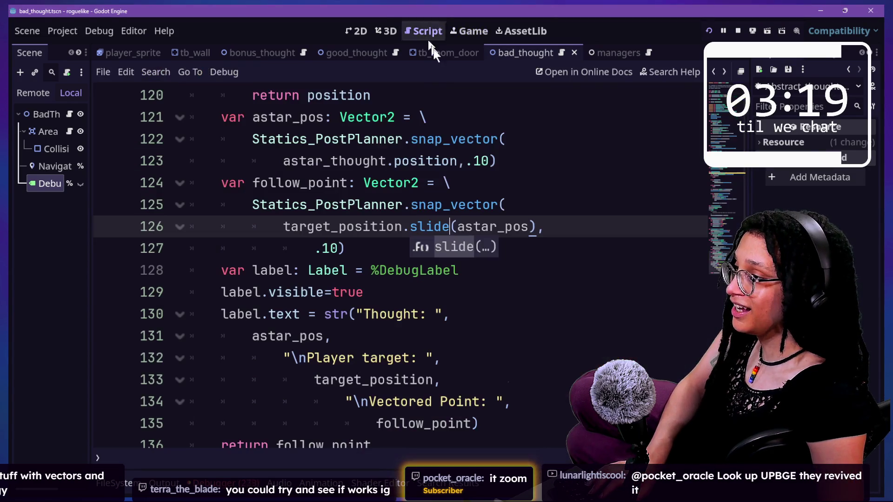
pyautogui.click(502, 34)
pyautogui.click(474, 31)
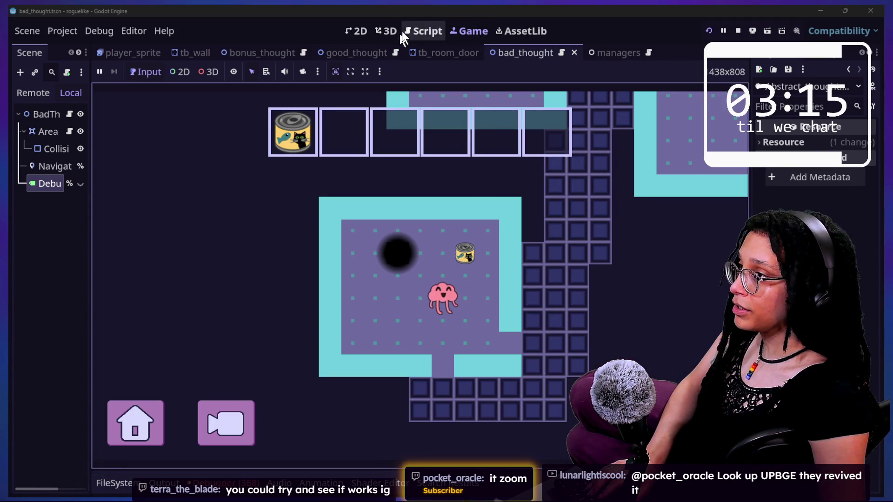
pyautogui.click(409, 30)
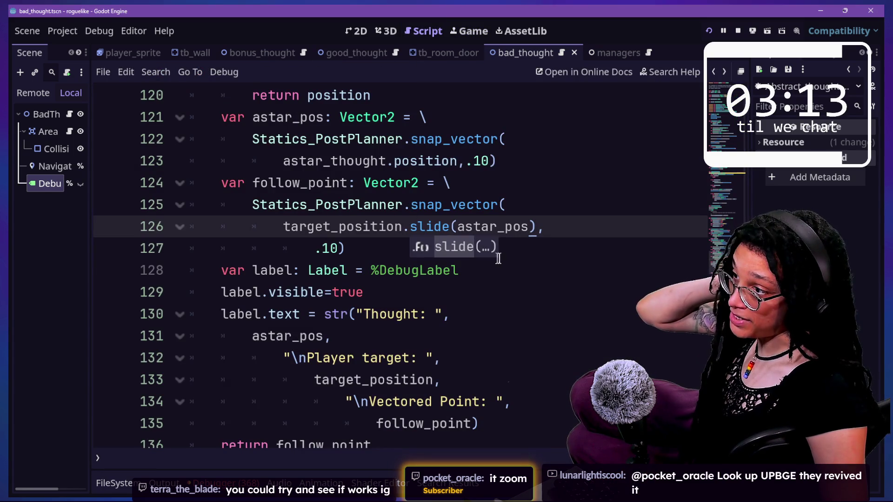
pyautogui.click(452, 270)
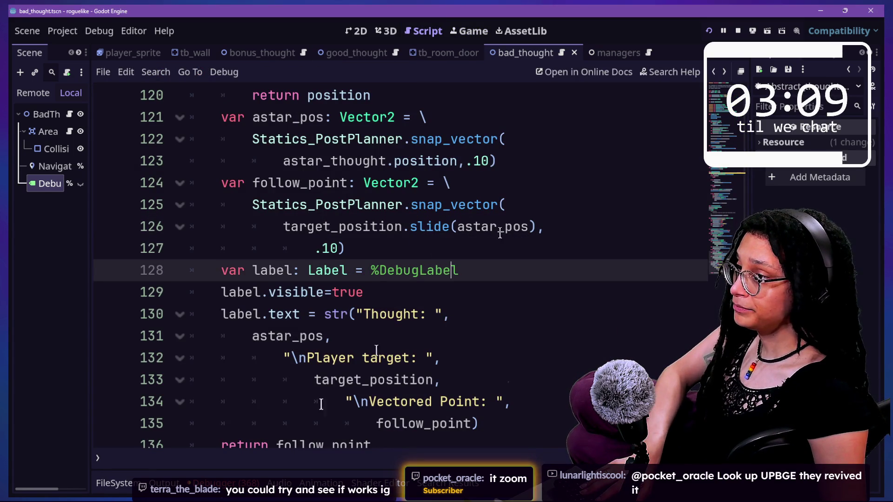
# Show the debugger's Errors list and scroll to the 'must be normalized' errors from line 124
pyautogui.click(210, 484)
pyautogui.click(183, 316)
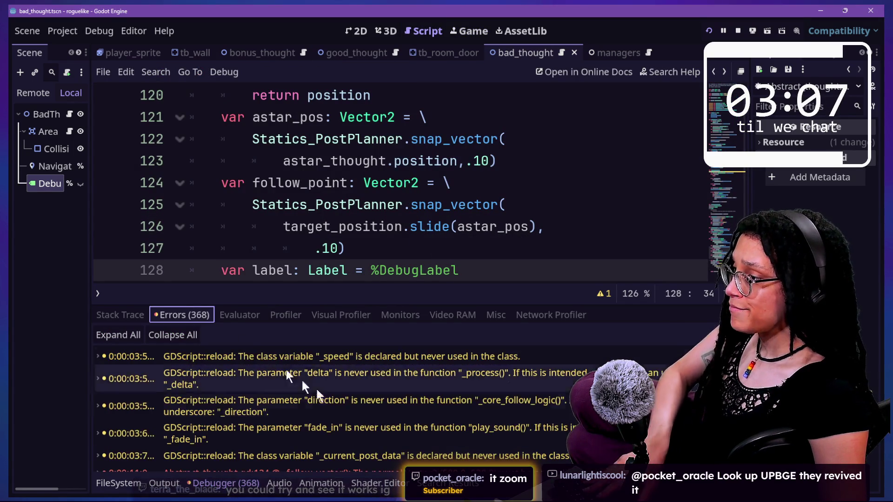
pyautogui.scroll(-10, 271, 361)
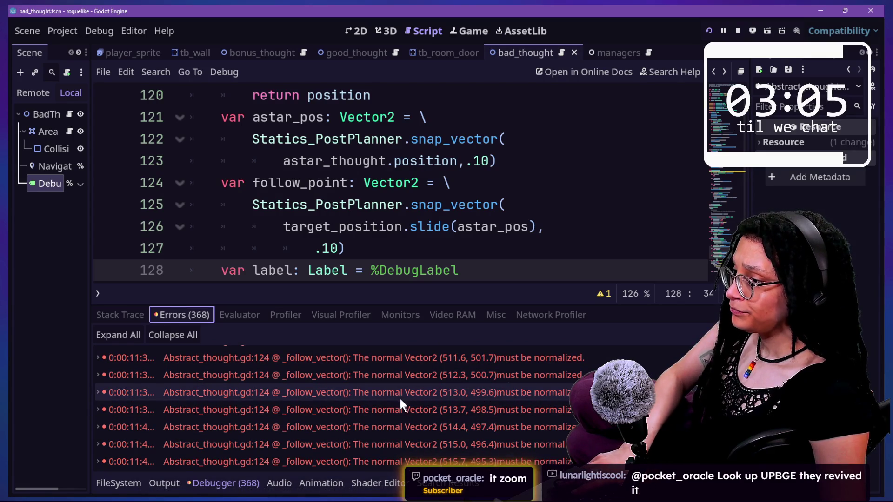
pyautogui.moveTo(426, 373)
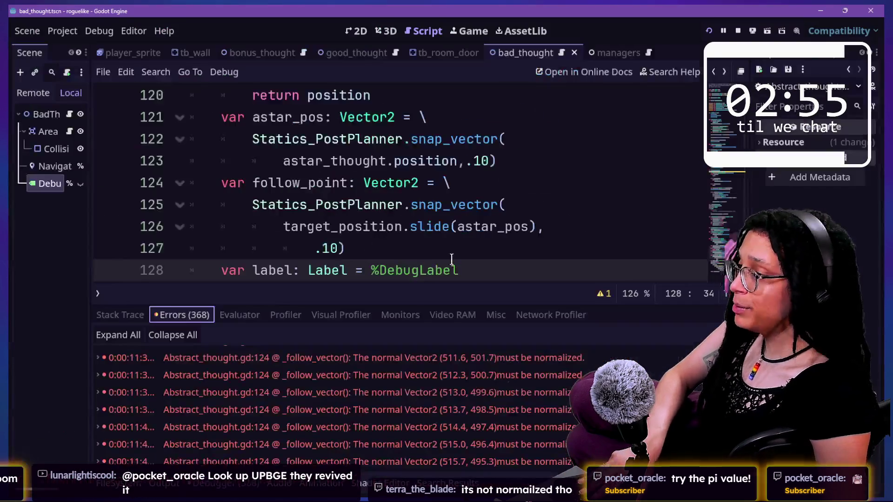
# Inspect the slide call's astar_pos argument on lines 126–127 and its documentation
pyautogui.click(407, 243)
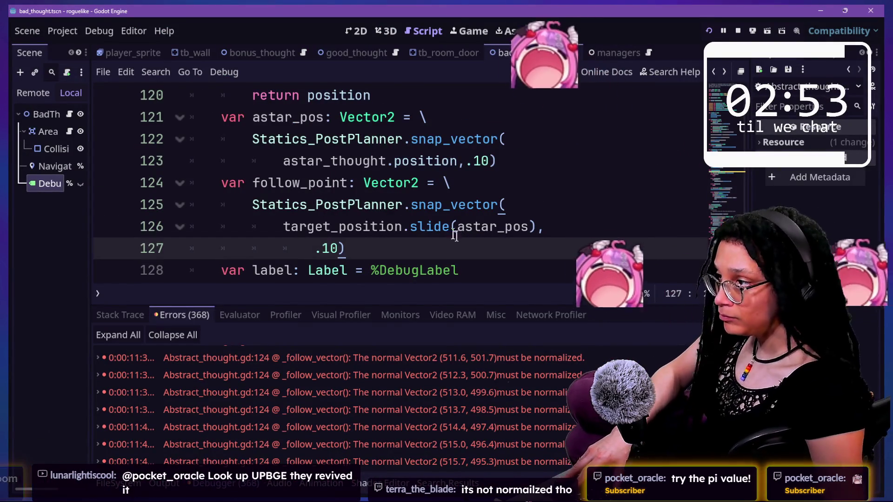
pyautogui.click(457, 227)
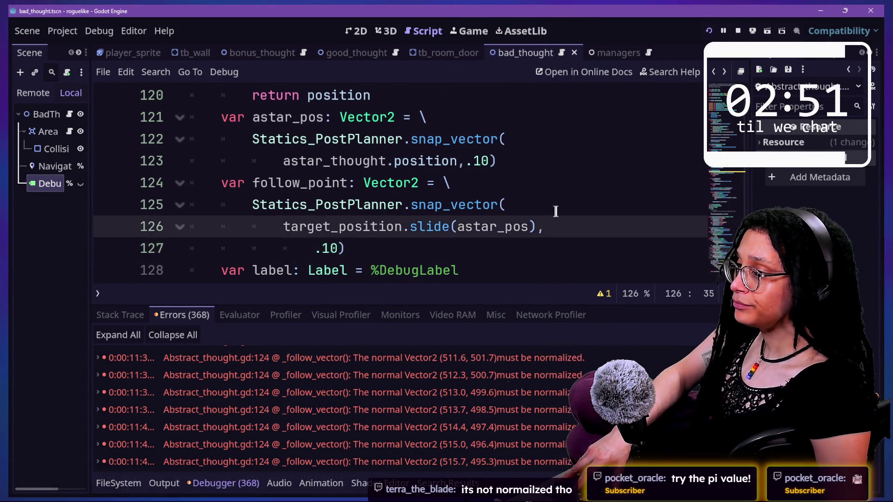
pyautogui.click(507, 243)
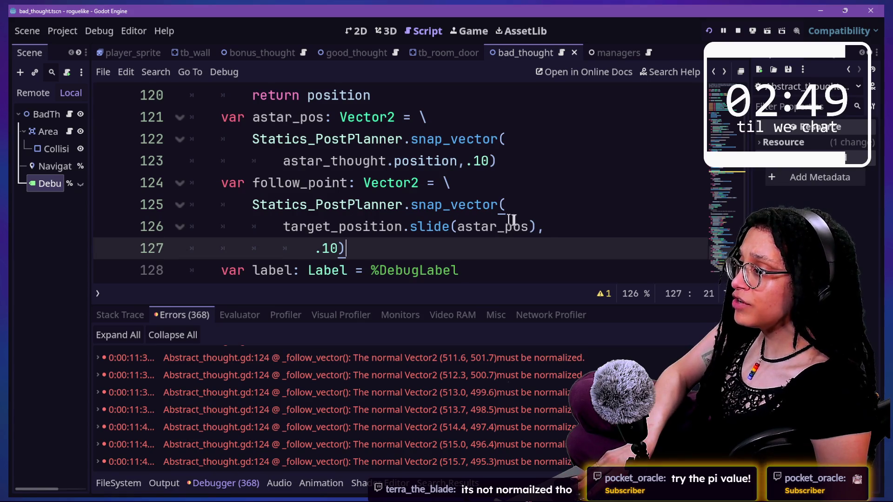
pyautogui.click(529, 228)
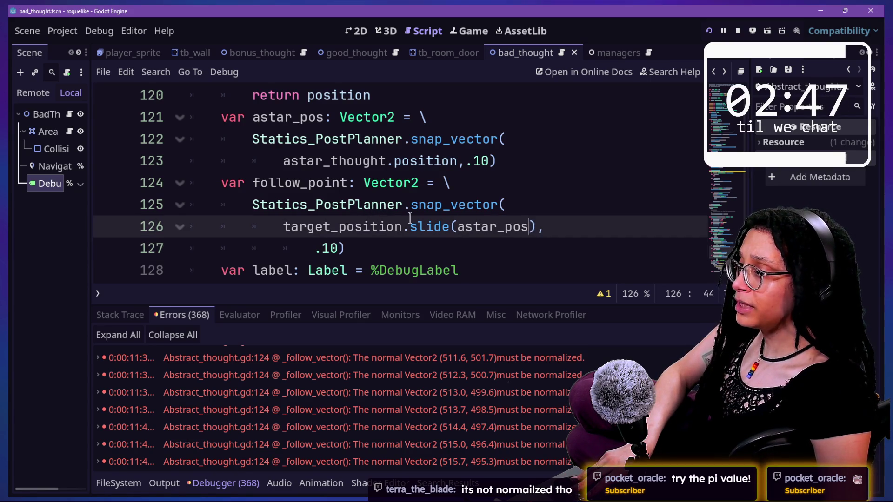
pyautogui.moveTo(410, 217)
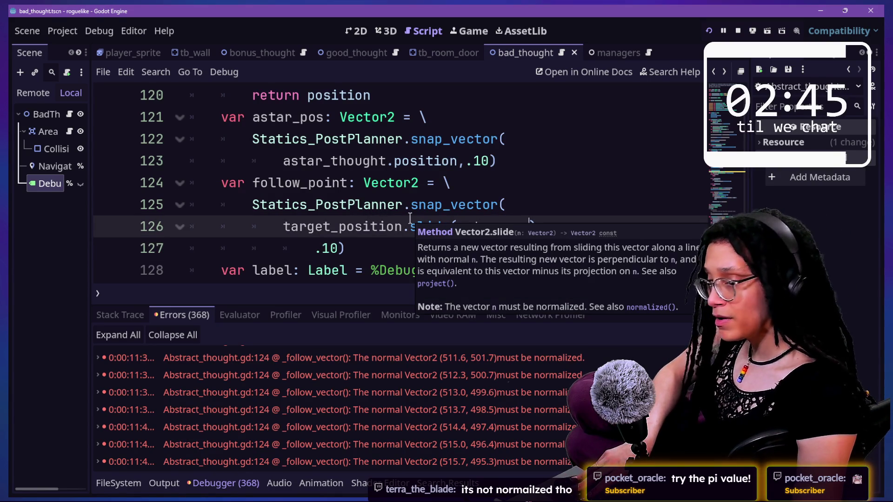
# Pass astar_pos.normalized() to slide and drop the PI multiplier on line 127
pyautogui.click(390, 254)
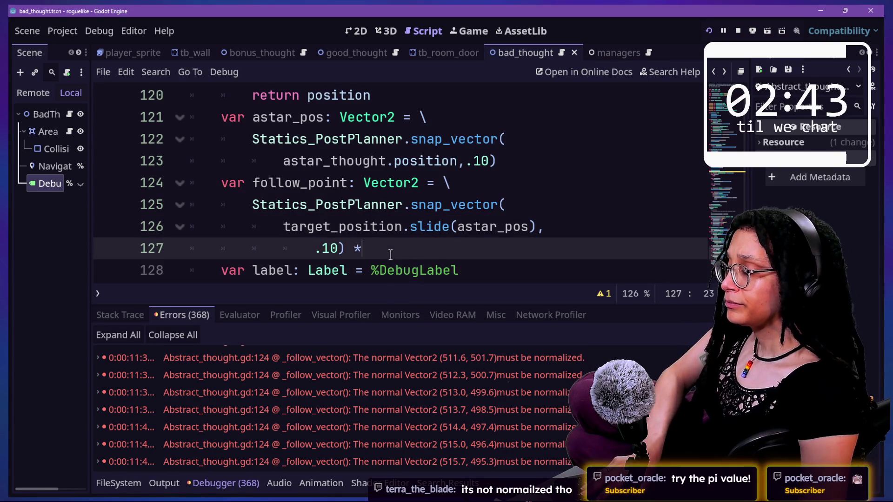
pyautogui.write('*')
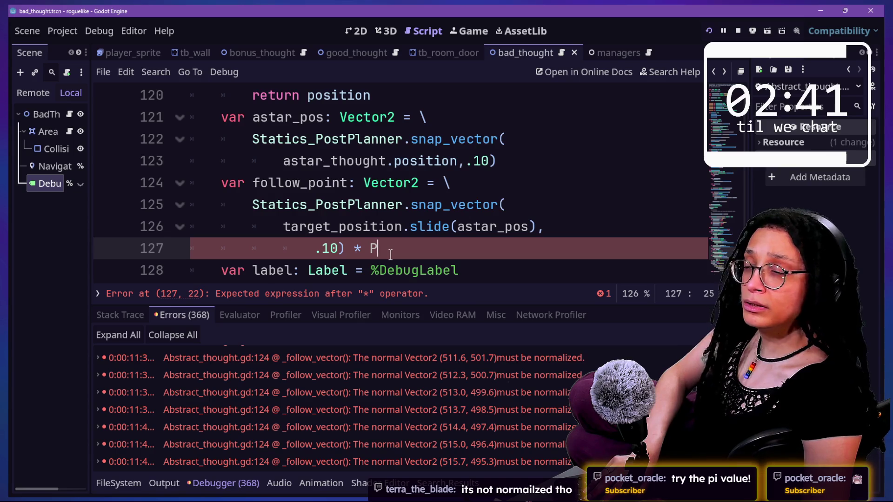
pyautogui.press('BackSpace')
pyautogui.click(396, 233)
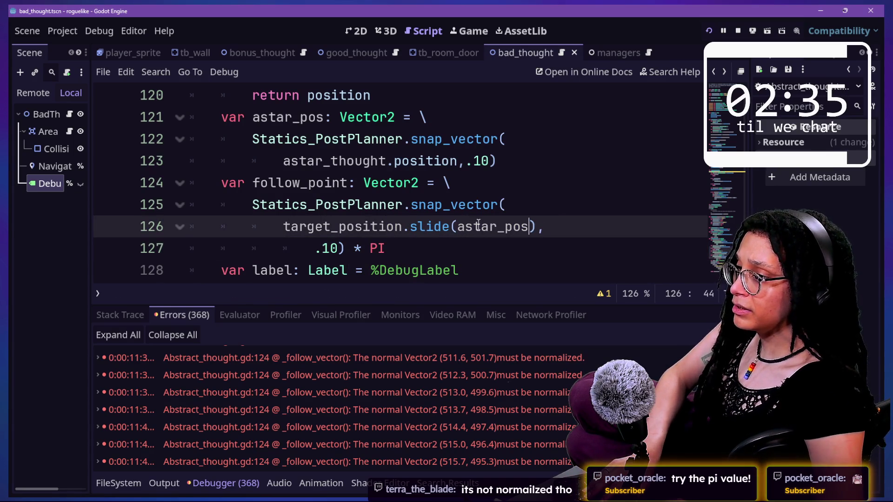
pyautogui.write('.normalize')
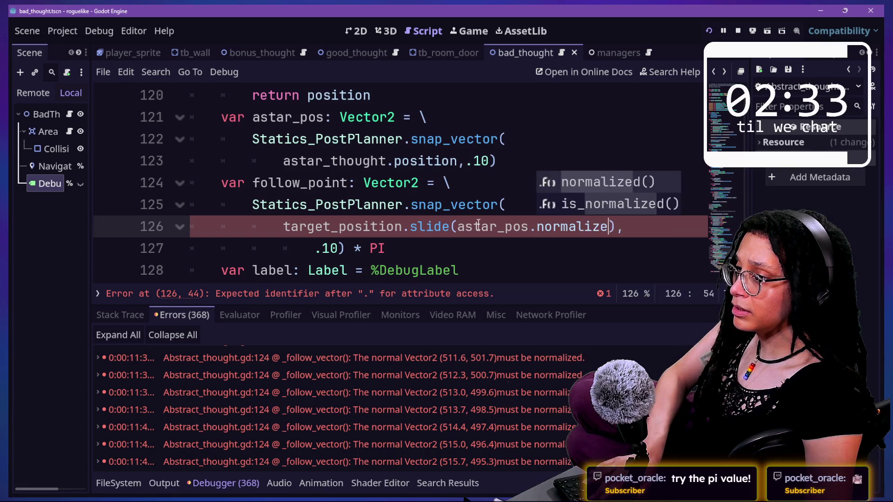
pyautogui.write('()')
pyautogui.press('BackSpace')
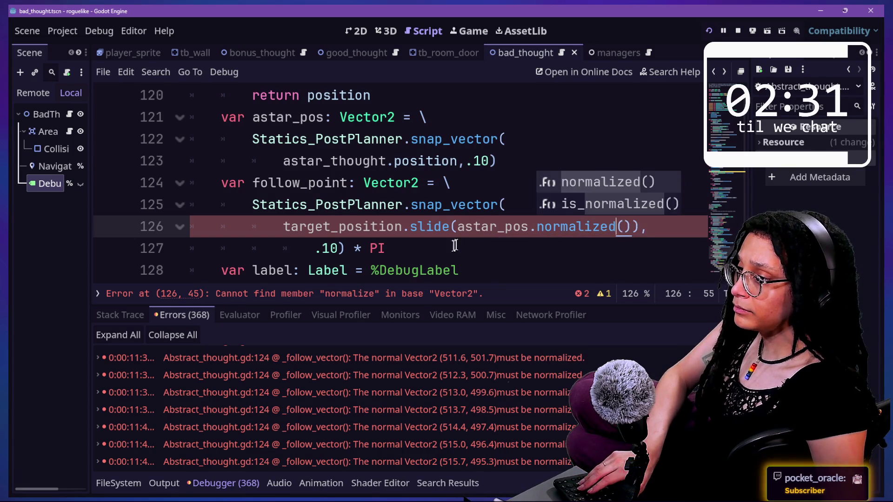
pyautogui.press('Return')
# Save the bad_thought script and run the project again
pyautogui.click(448, 249)
pyautogui.hotkey('ctrl', 's')
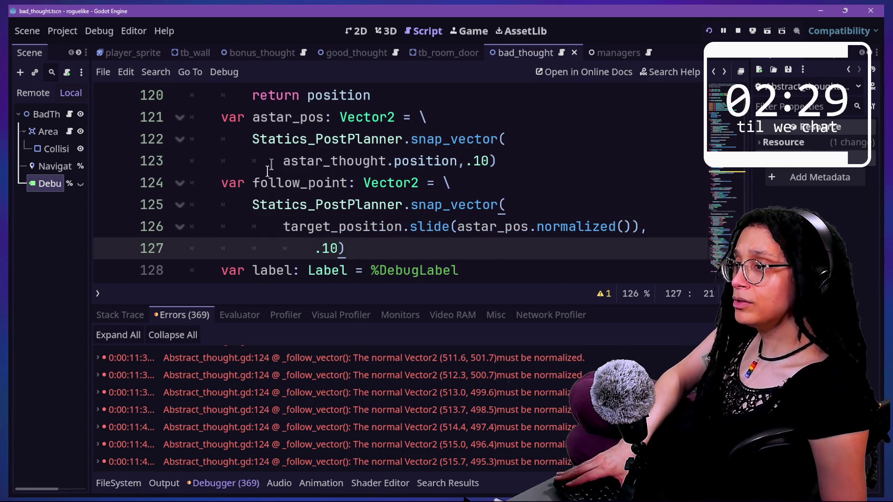
pyautogui.click(710, 24)
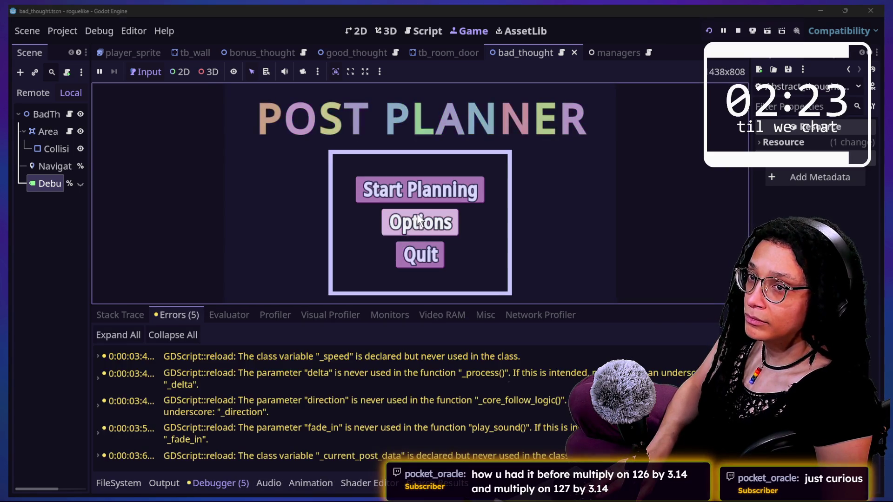
# Enter the level via Start Planning and a platform, confirm a non-zero Vectored Point, and return to the script
pyautogui.click(453, 189)
pyautogui.click(452, 192)
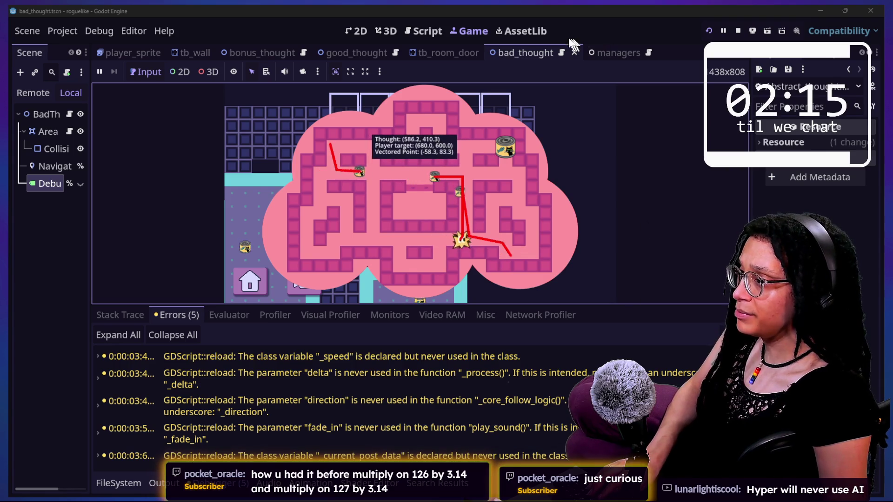
pyautogui.click(423, 31)
# Multiply line 127's snapped follow_point by 4, save, and test it in the running game
pyautogui.write('*')
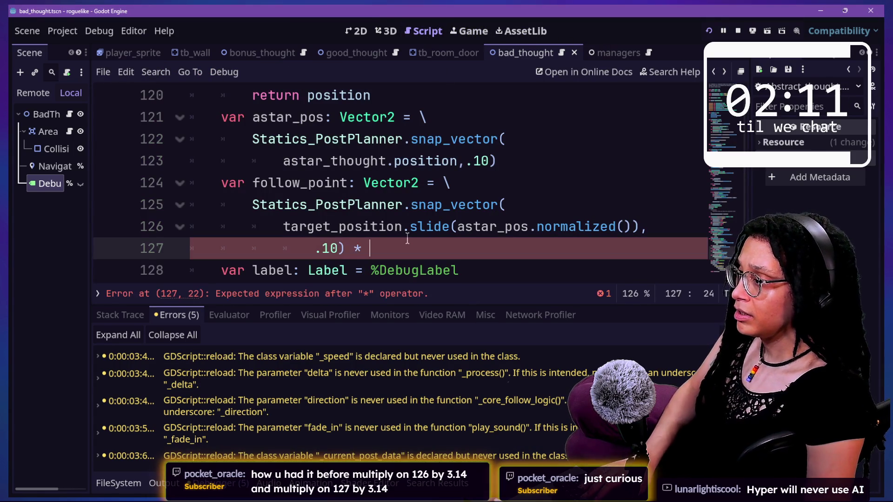
pyautogui.hotkey('ctrl', 's')
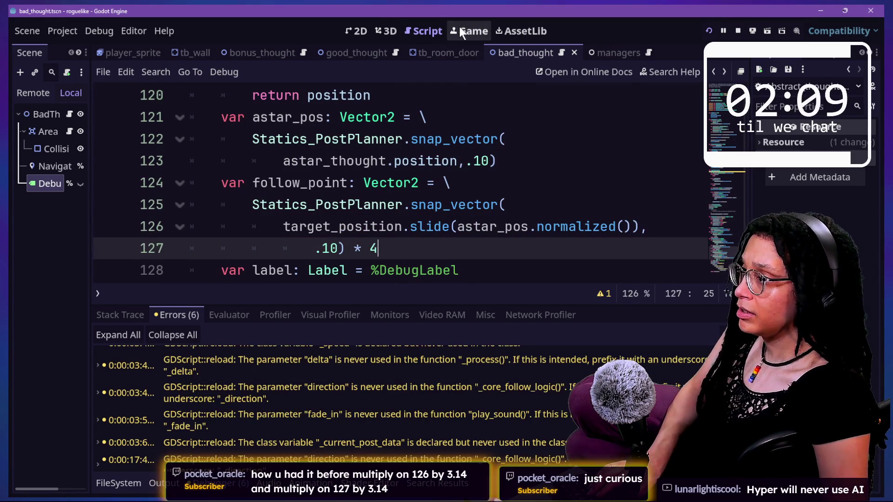
pyautogui.click(460, 31)
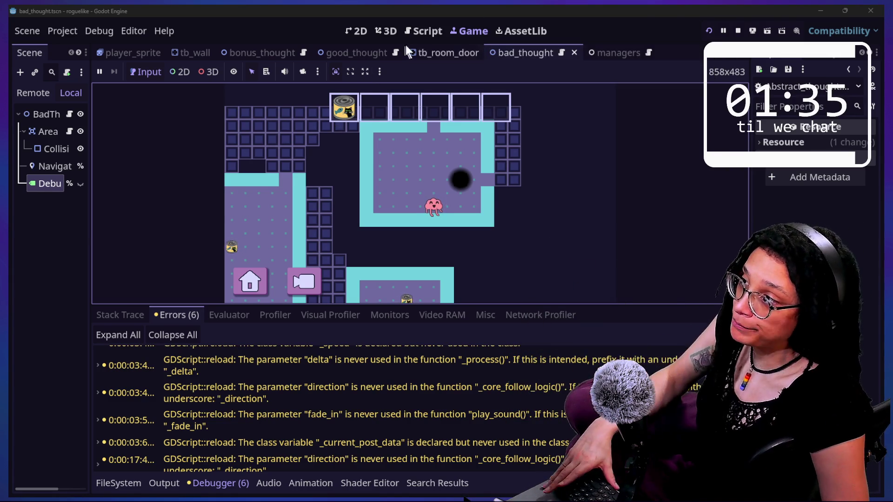
pyautogui.click(422, 32)
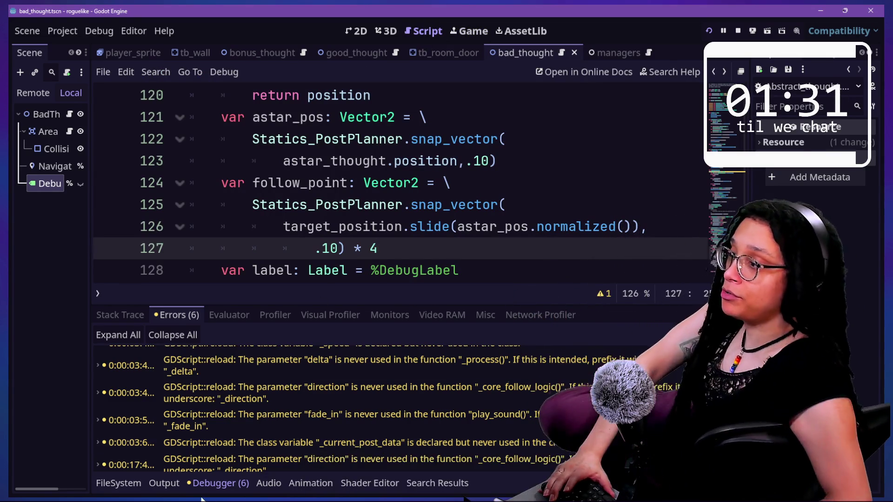
# Replace the 4 multiplier on line 127 with PI and review the follow_point code on lines 125–126
pyautogui.press('BackSpace')
pyautogui.write('PI')
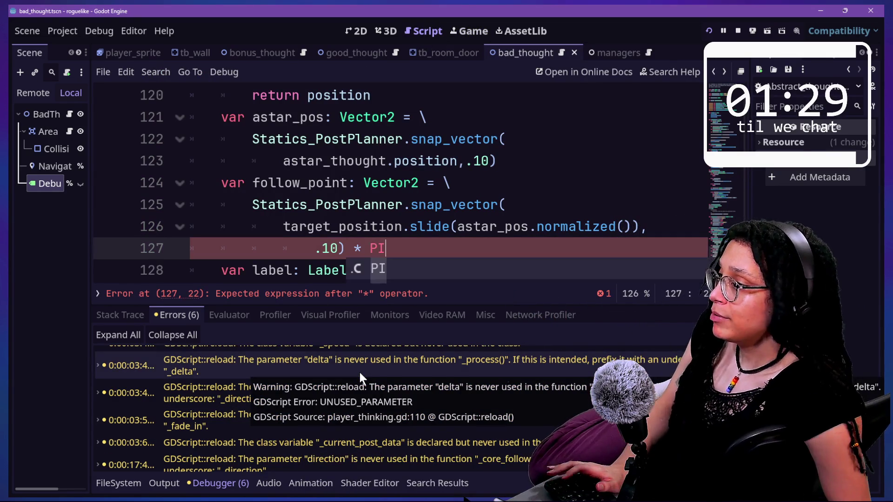
pyautogui.click(552, 199)
pyautogui.press('Down')
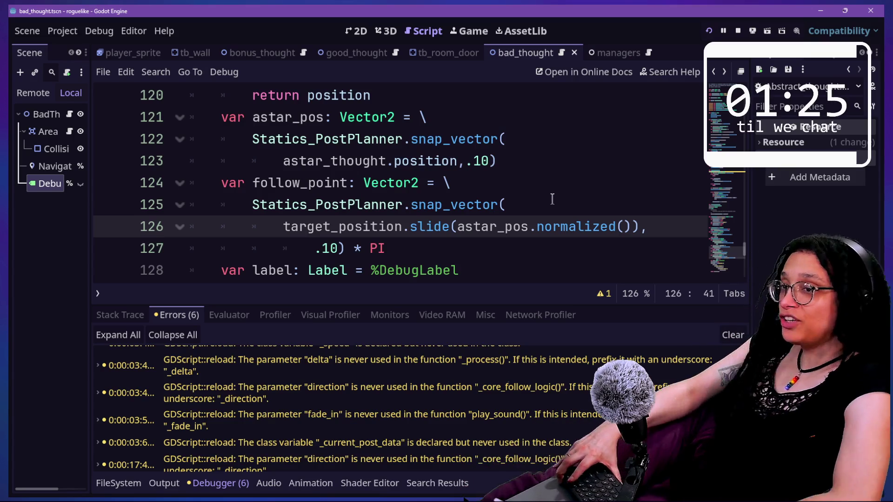
pyautogui.click(534, 211)
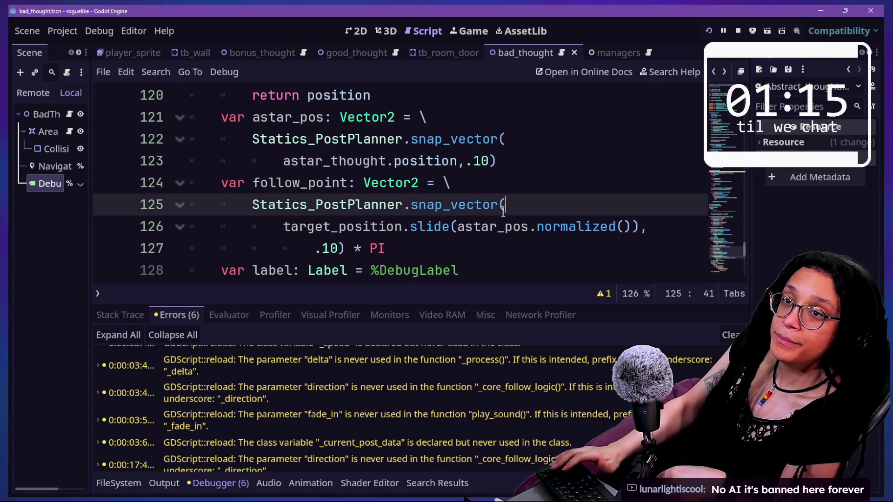
pyautogui.click(455, 226)
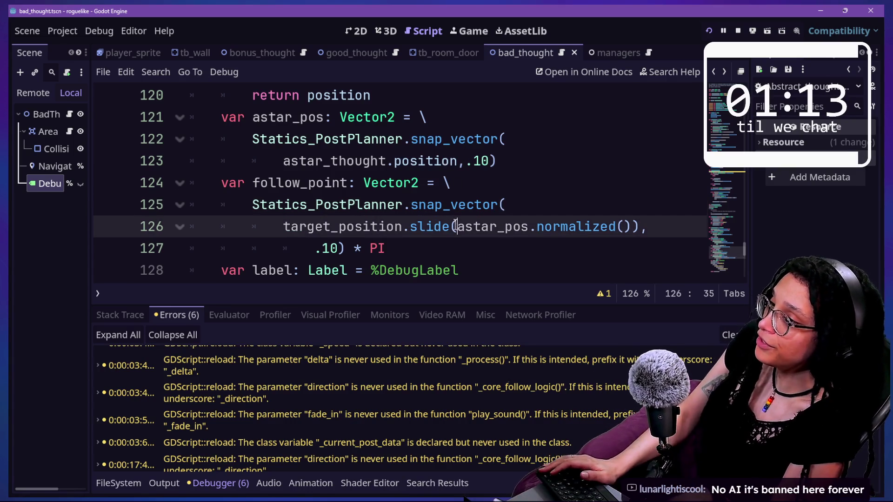
pyautogui.scroll(2, 740, 251)
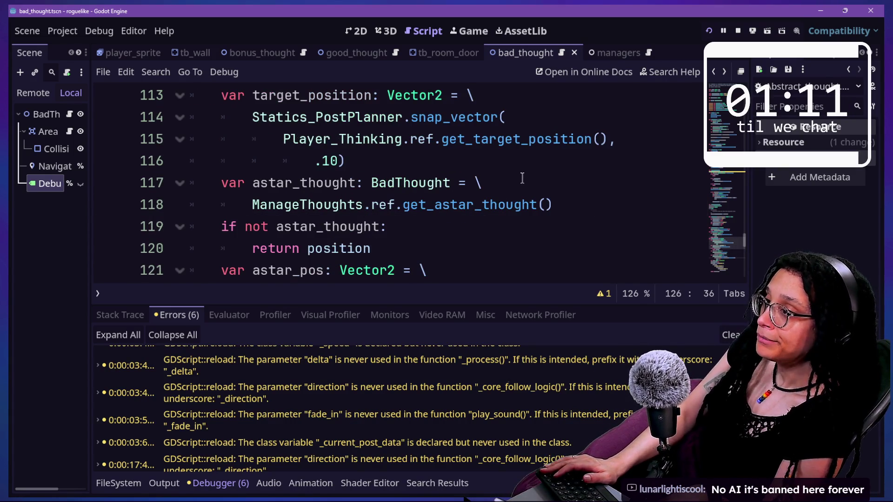
pyautogui.scroll(9, 521, 178)
# Search the script for 'normal' and inspect its match in the slide call on line 126
pyautogui.hotkey('ctrl', 'f')
pyautogui.write('norm')
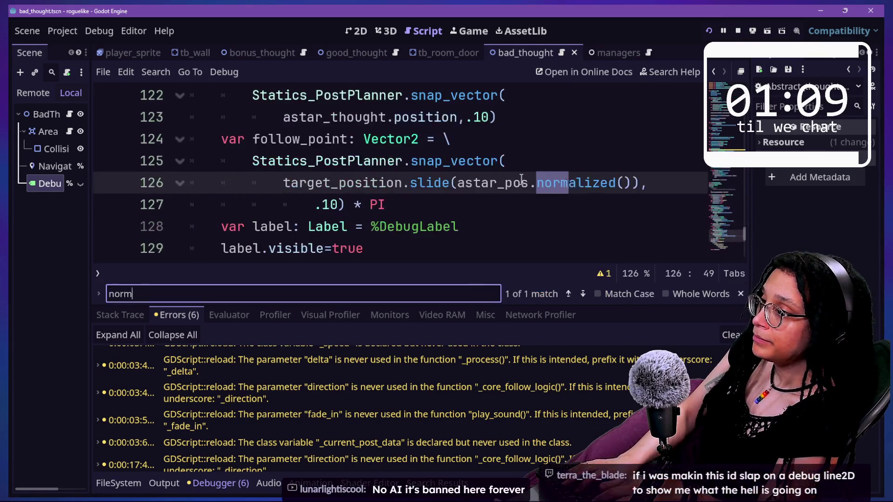
pyautogui.write('al')
pyautogui.click(424, 205)
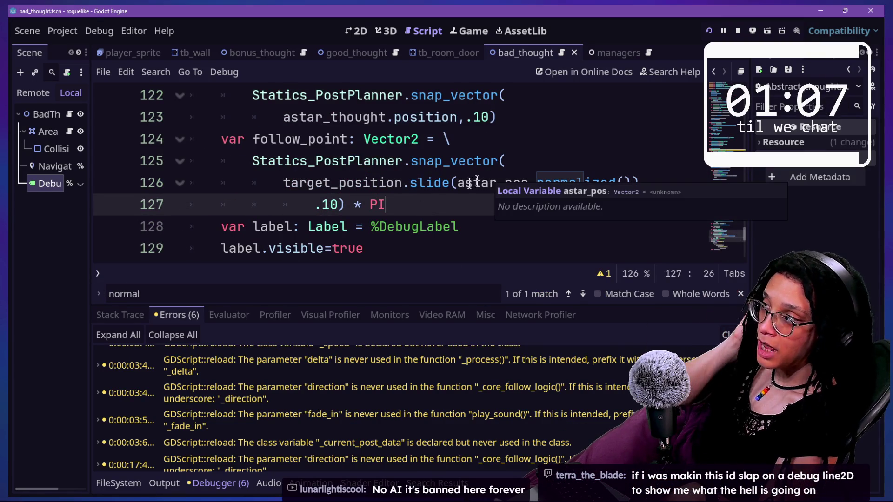
pyautogui.click(315, 183)
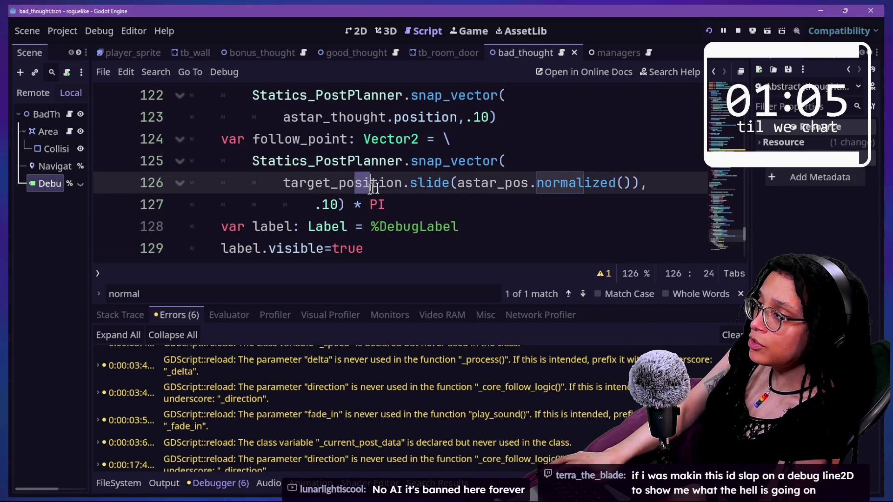
pyautogui.moveTo(283, 183); pyautogui.dragTo(637, 183)
pyautogui.click(552, 183)
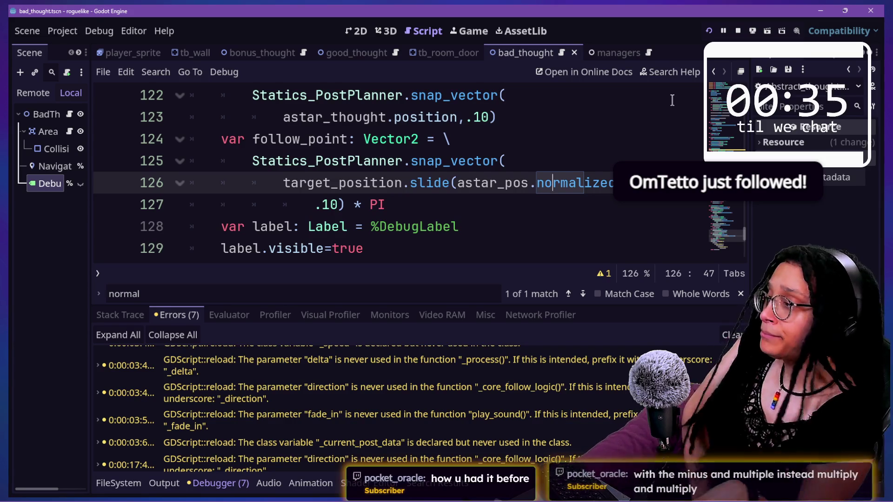
pyautogui.click(590, 163)
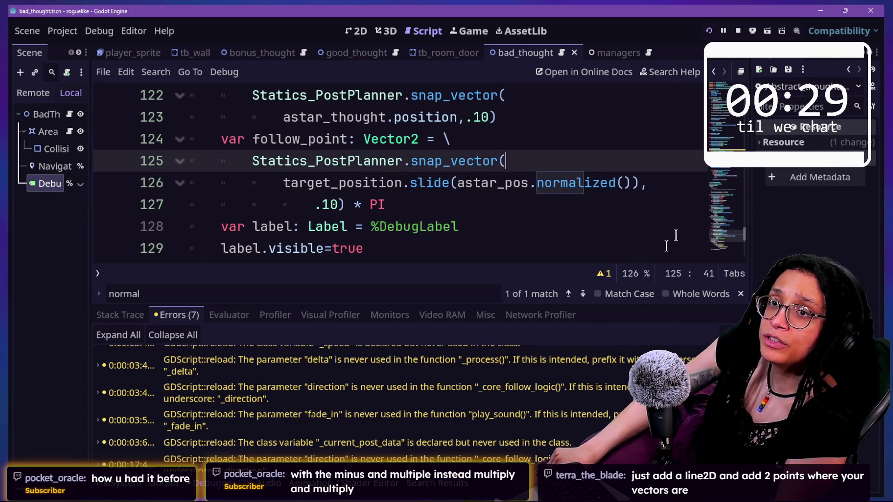
pyautogui.moveTo(377, 188)
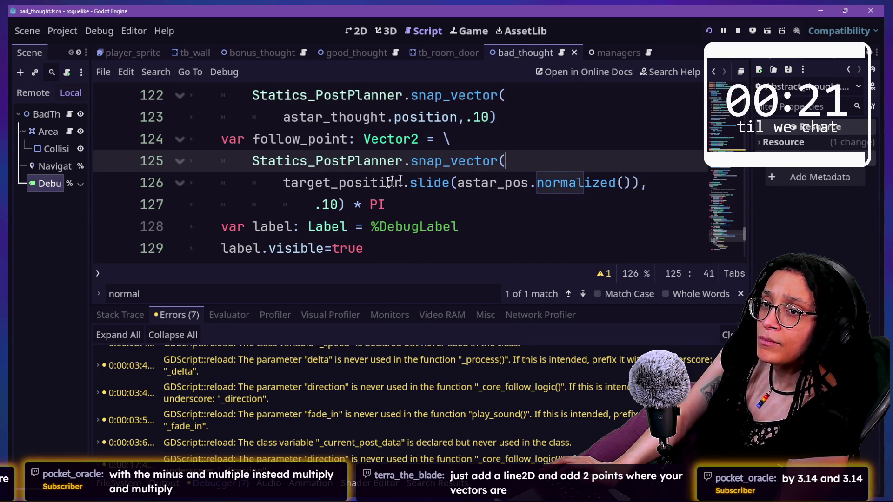
pyautogui.click(638, 182)
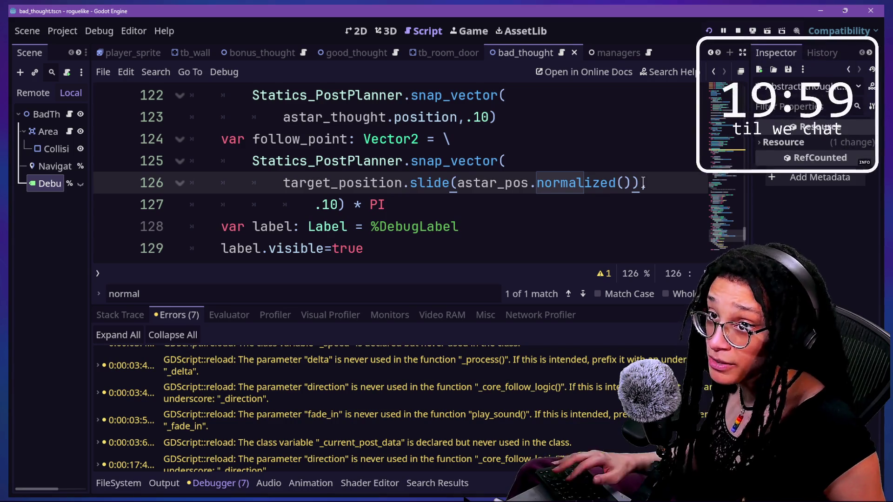
# Bring up the chat window, then switch to the Obsidian STREAM-TO-DOs note
pyautogui.hotkey('alt', 'Tab')
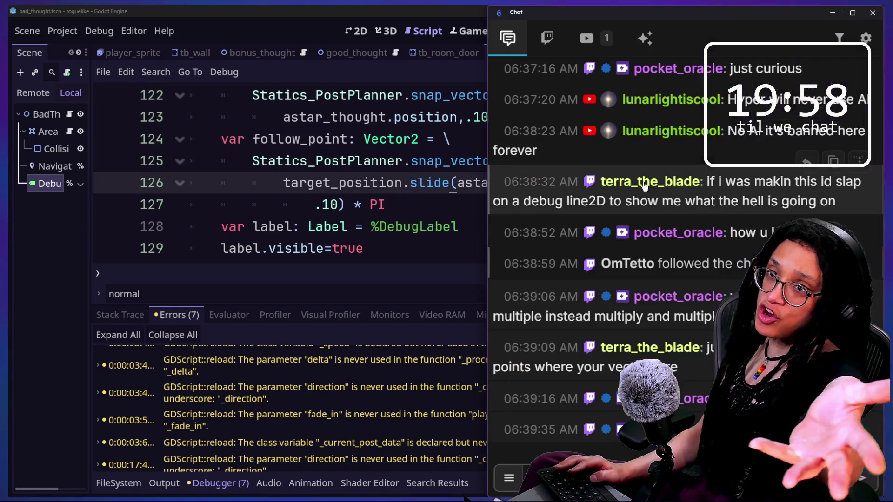
pyautogui.hotkey('alt', 'Tab')
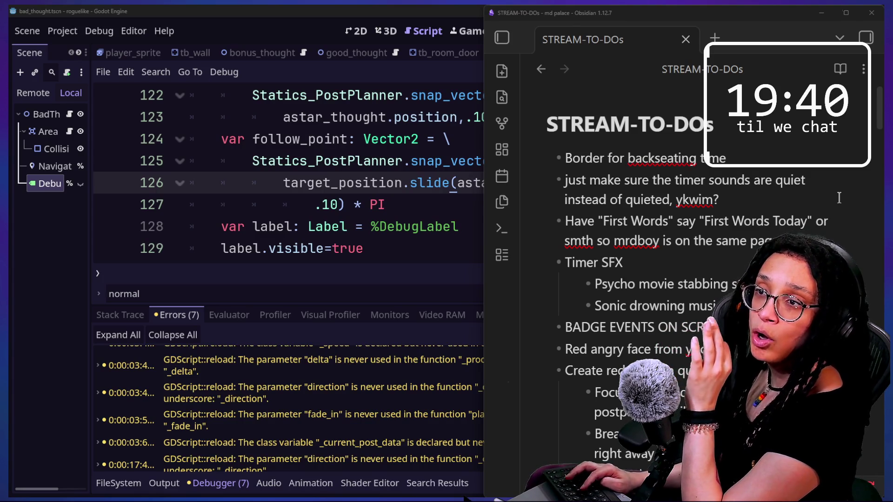
# In the browser, open a blank new tab and close the picture-in-picture video
pyautogui.hotkey('alt', 'Tab')
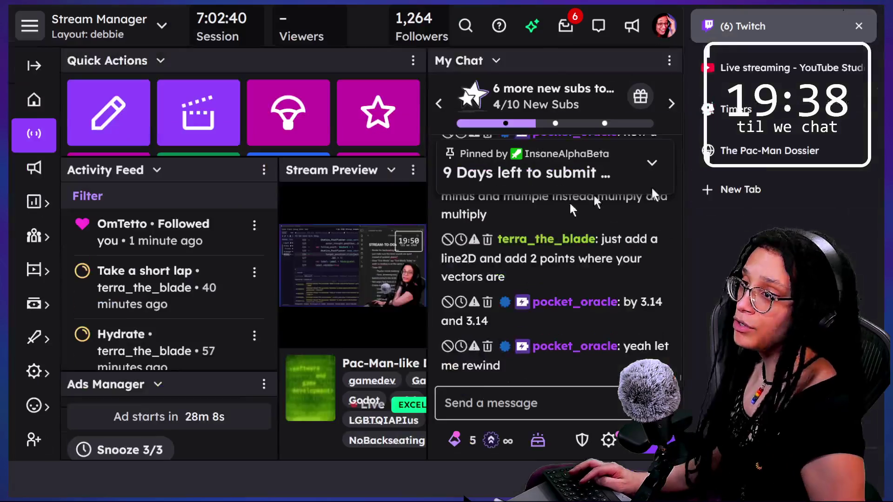
pyautogui.click(732, 189)
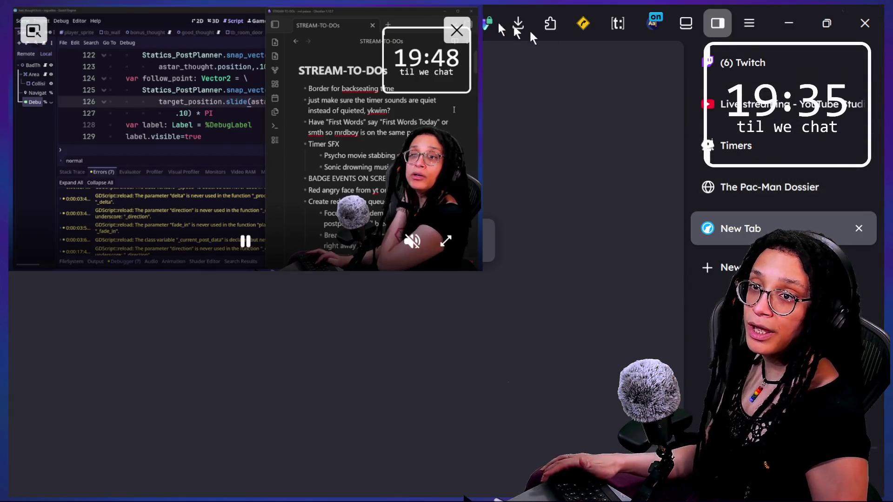
pyautogui.click(457, 31)
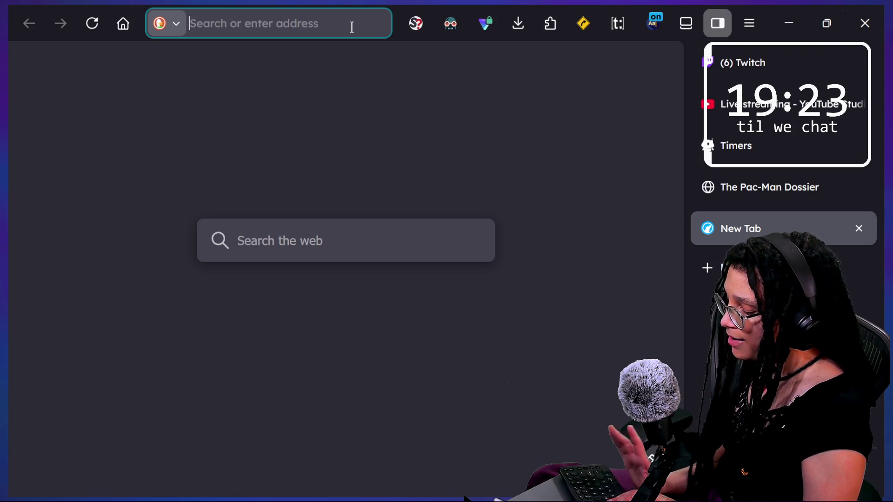
# Search DuckDuckGo for 'pacman inky vector formula' and open the How Ghost AI Works in Pac-Man article
pyautogui.write('pacman ')
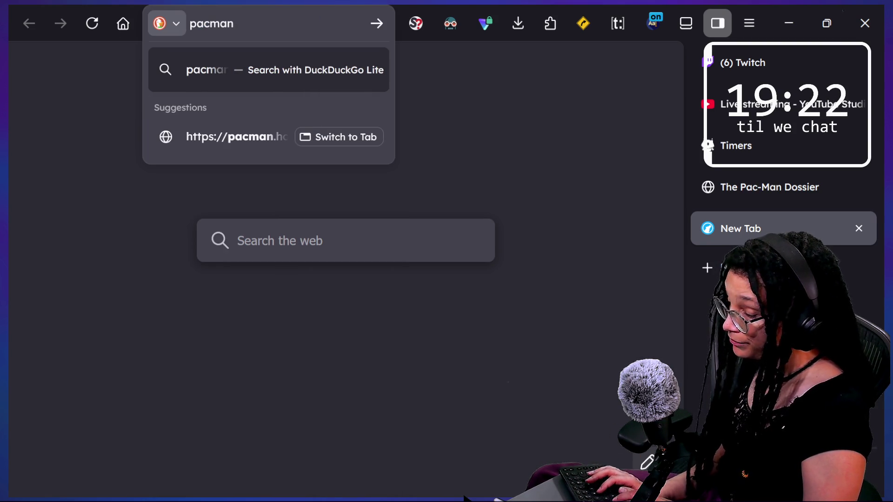
pyautogui.write('inky v')
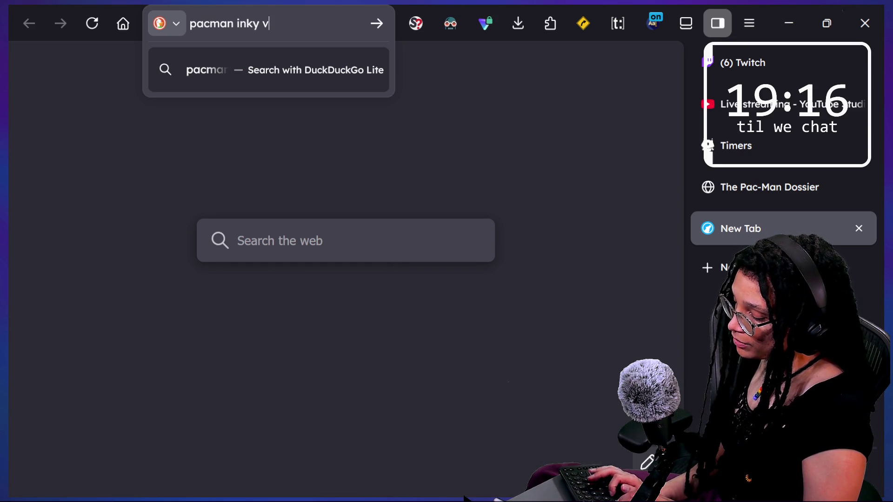
pyautogui.write('ector formula')
pyautogui.press('Return')
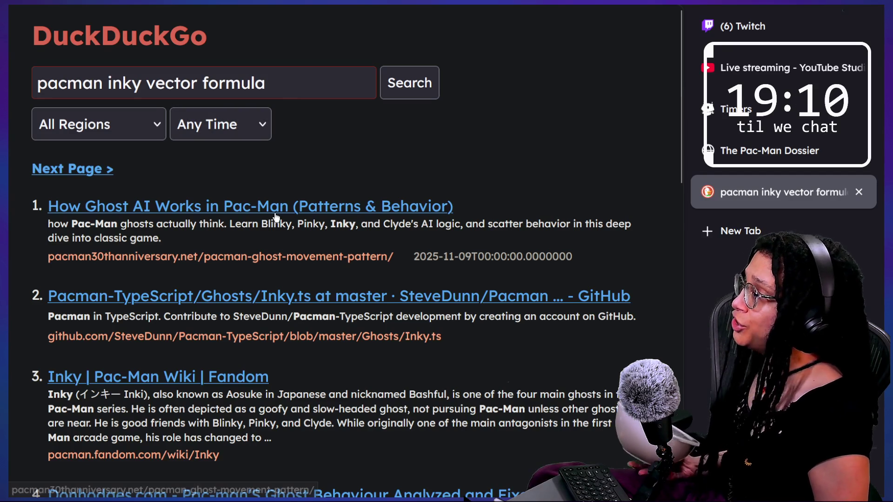
pyautogui.click(275, 217)
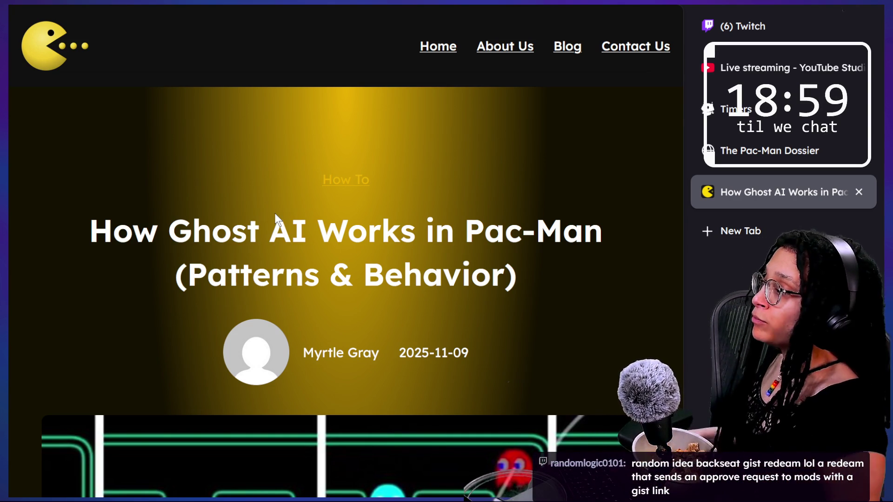
# Scroll the ghost AI article past Inky's doubled-vector algorithm to the speed-by-level table
pyautogui.scroll(-2, 494, 227)
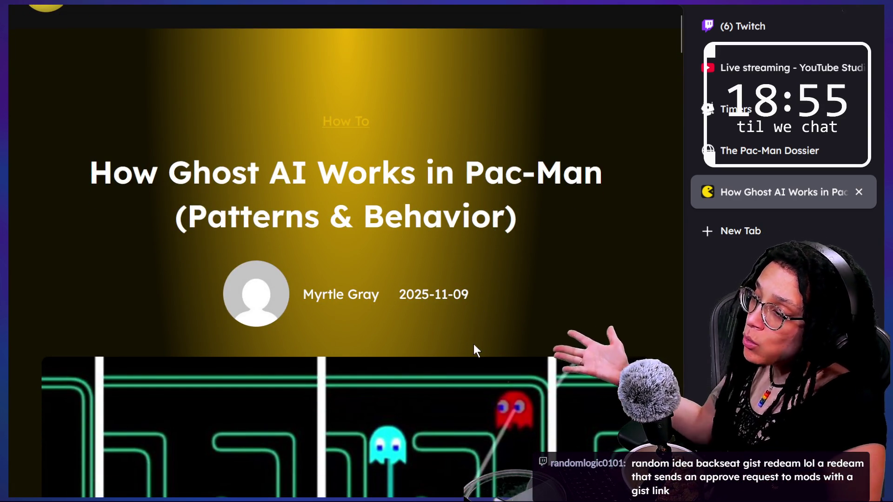
pyautogui.scroll(-8, 474, 344)
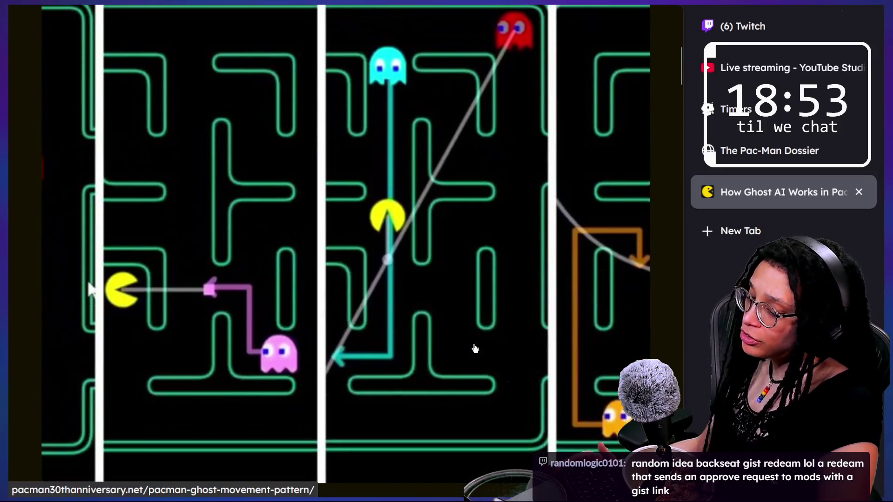
pyautogui.scroll(-10, 474, 349)
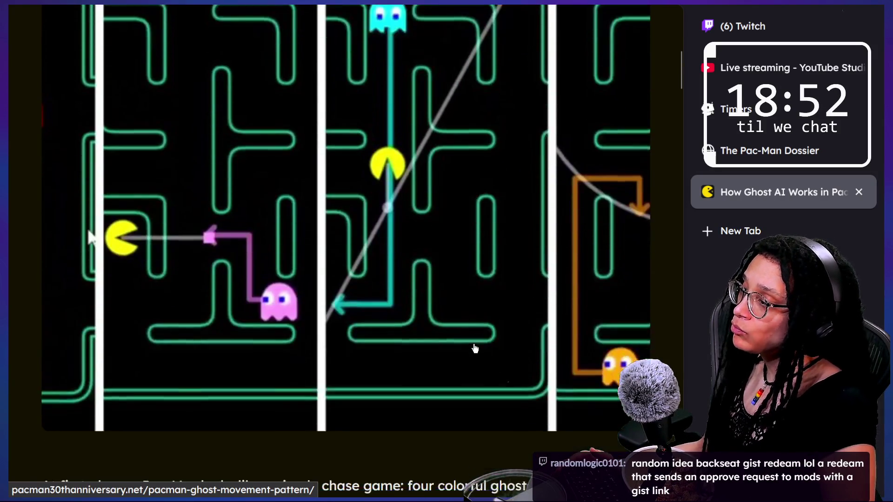
pyautogui.scroll(-10, 474, 346)
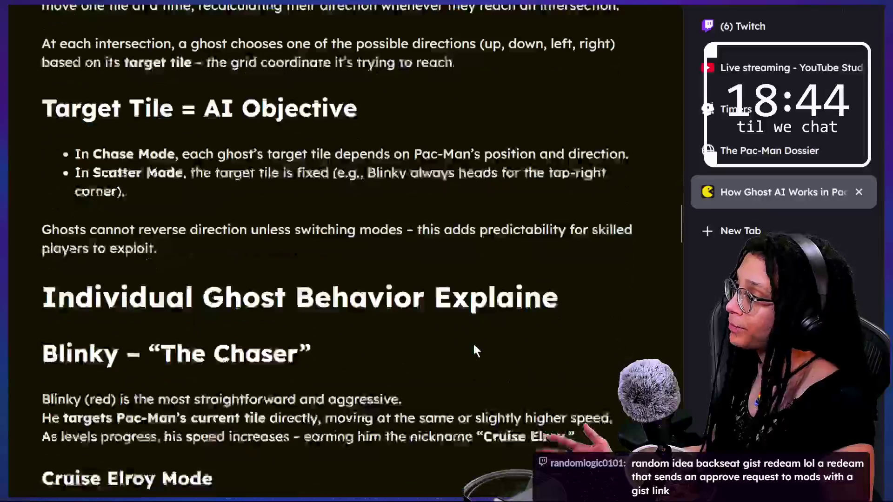
pyautogui.scroll(-10, 474, 349)
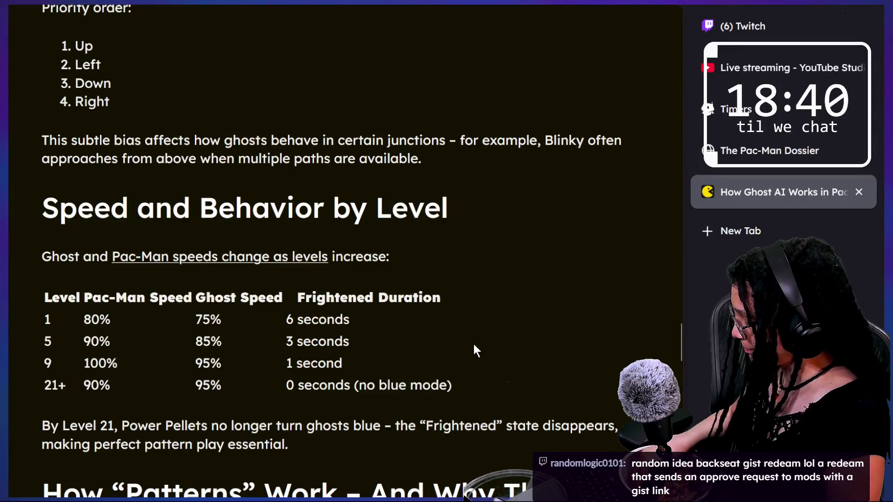
pyautogui.scroll(-10, 474, 345)
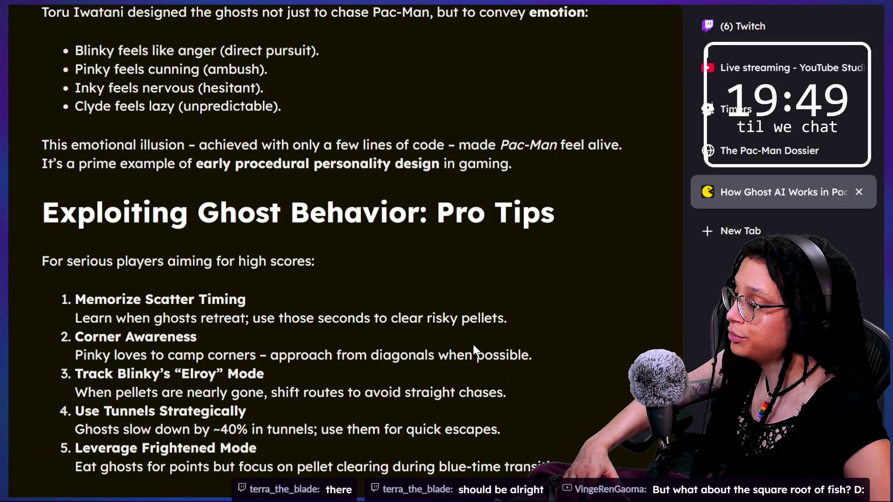
# Finish the ghost AI article's closing section and return to the search results
pyautogui.scroll(-5, 464, 345)
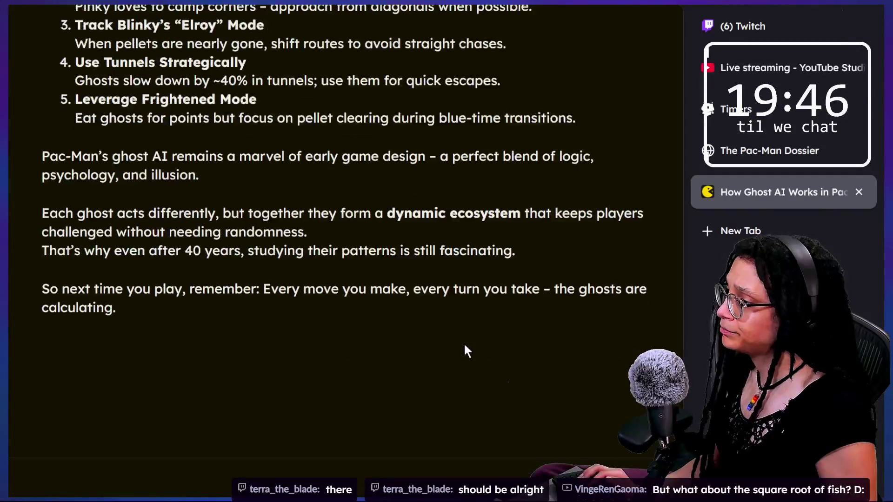
pyautogui.scroll(15, 467, 350)
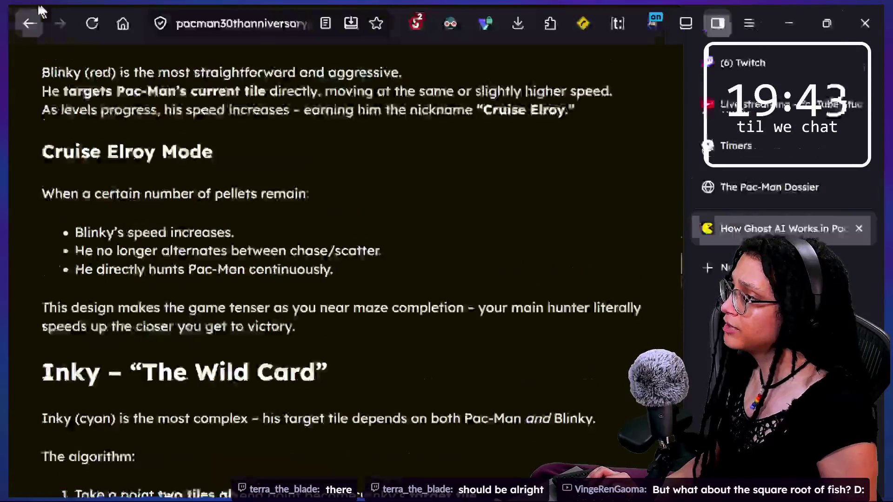
pyautogui.click(23, 20)
# Open the Donhodges.com ghost behaviour result from the search results
pyautogui.scroll(-2, 352, 239)
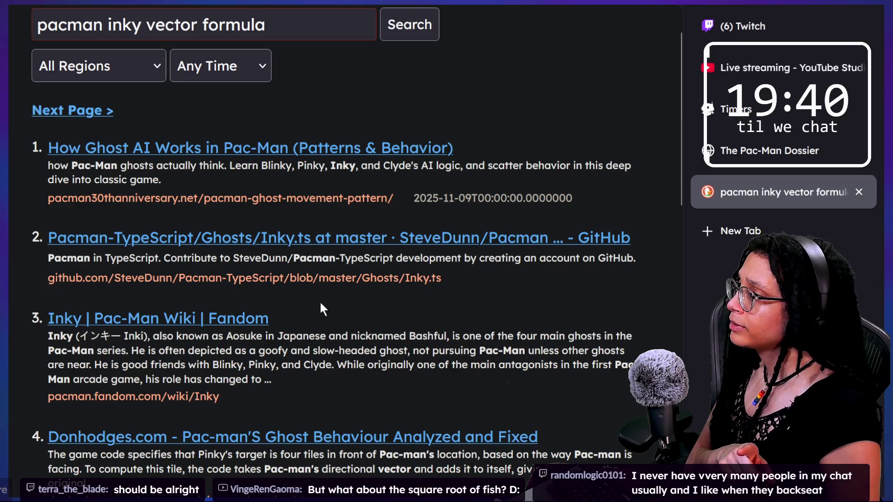
pyautogui.scroll(-4, 320, 304)
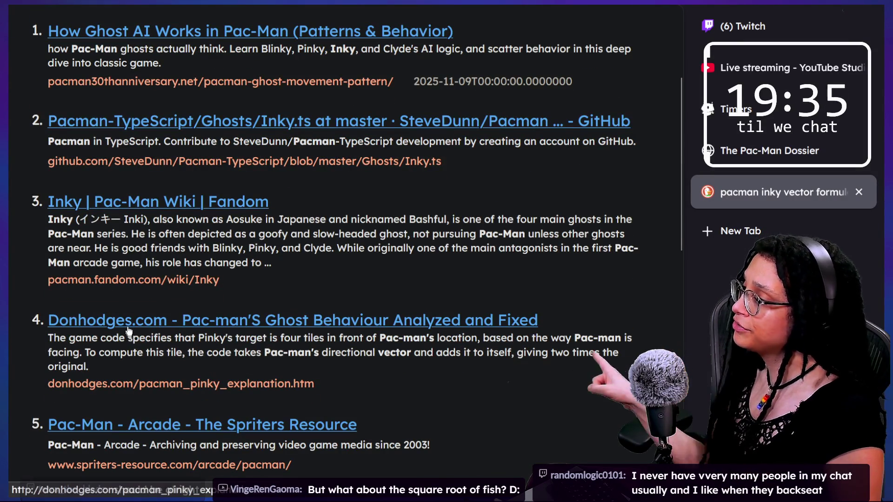
pyautogui.click(352, 335)
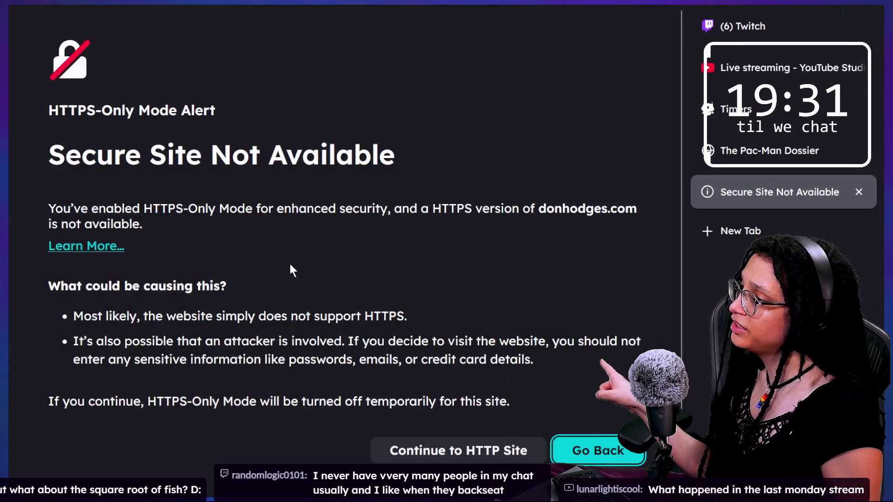
# Select the HTTPS-Only alert's heading and title text, then go back to the results
pyautogui.moveTo(89, 110); pyautogui.dragTo(372, 283)
pyautogui.click(247, 69)
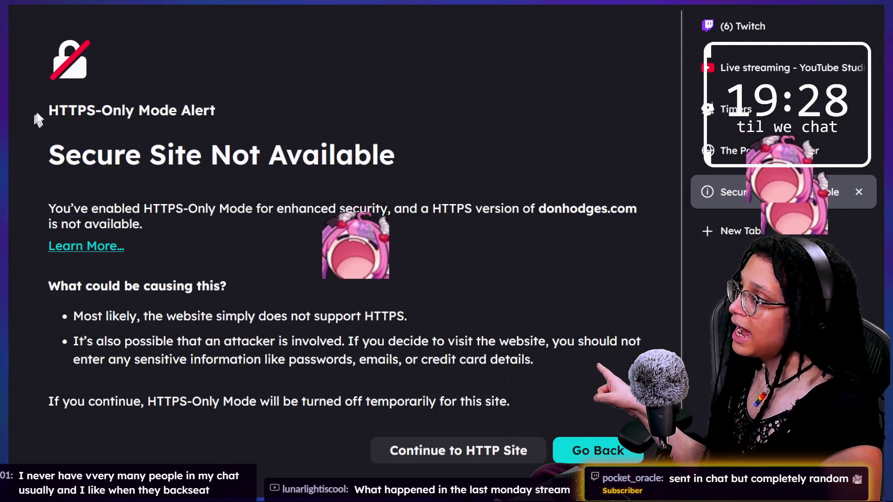
pyautogui.moveTo(37, 121); pyautogui.dragTo(312, 132)
pyautogui.click(312, 132)
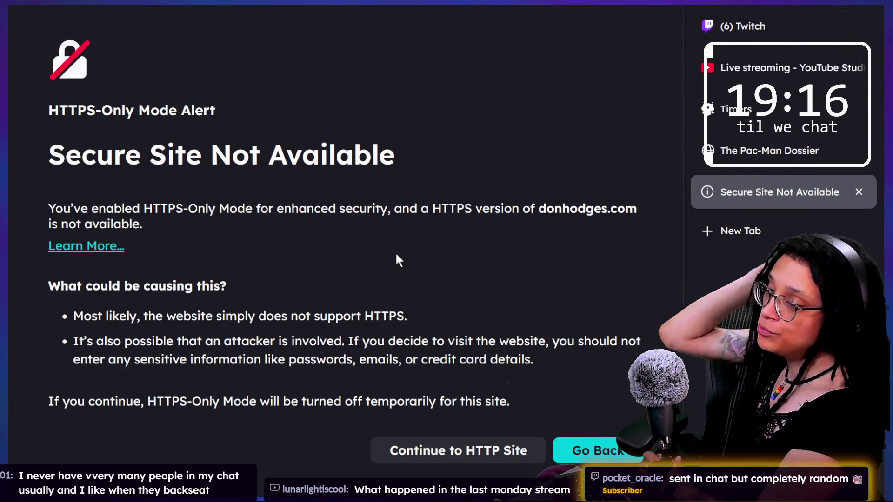
pyautogui.moveTo(94, 4)
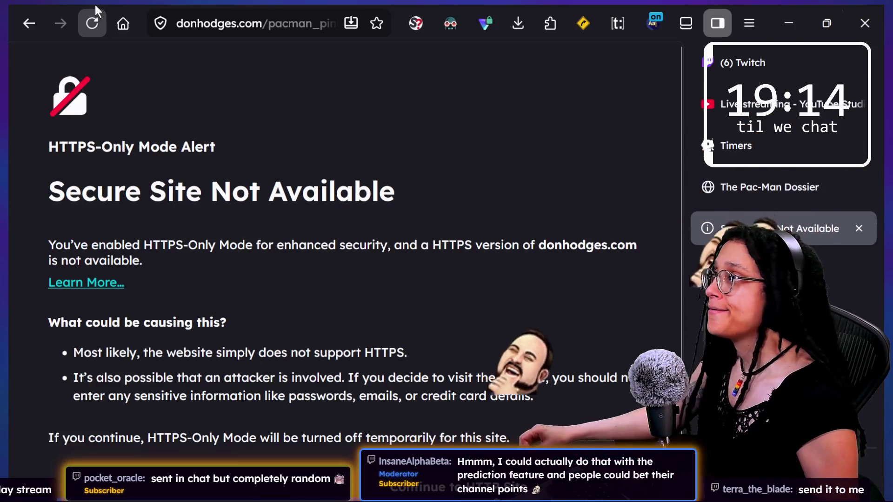
pyautogui.click(29, 23)
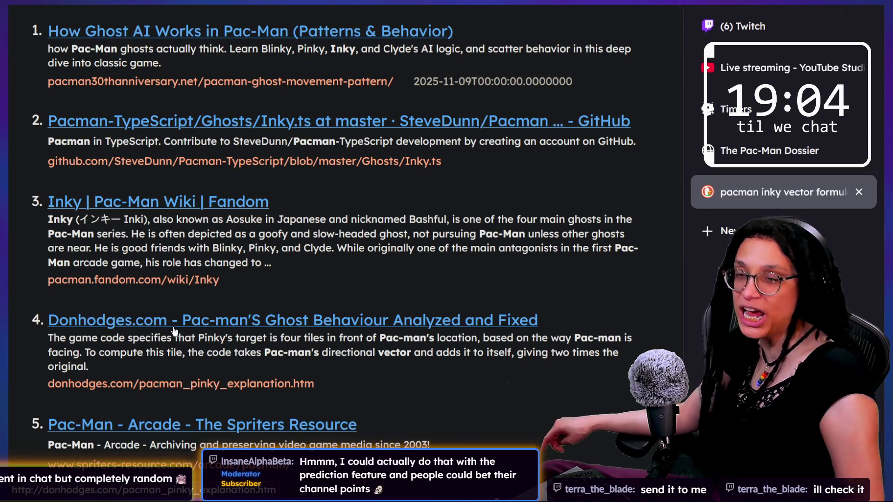
# Highlight the Donhodges.com result title and scroll through the pacman inky vector formula results
pyautogui.moveTo(47, 321); pyautogui.dragTo(125, 321)
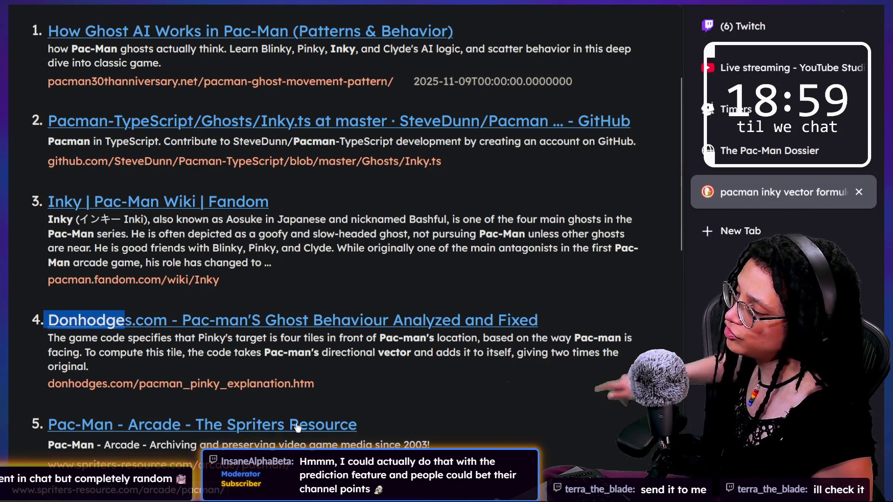
pyautogui.scroll(-2, 251, 316)
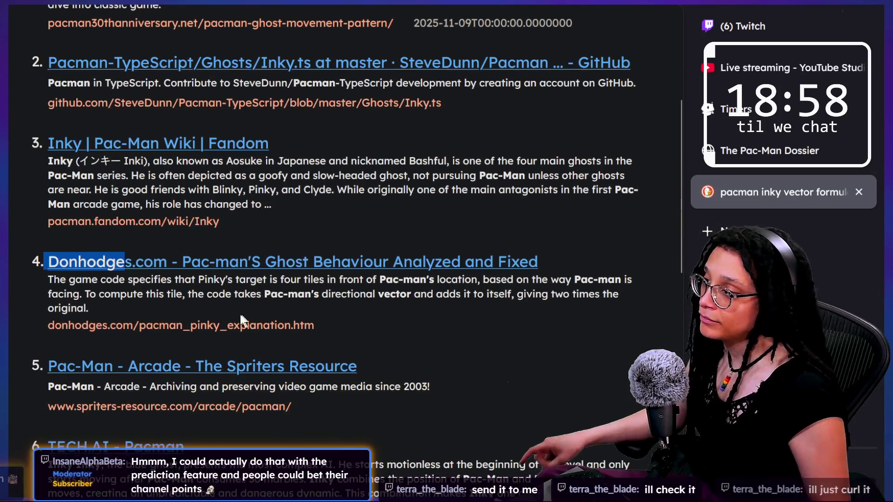
pyautogui.scroll(-1, 325, 302)
pyautogui.scroll(-1, 420, 294)
pyautogui.scroll(-1, 454, 297)
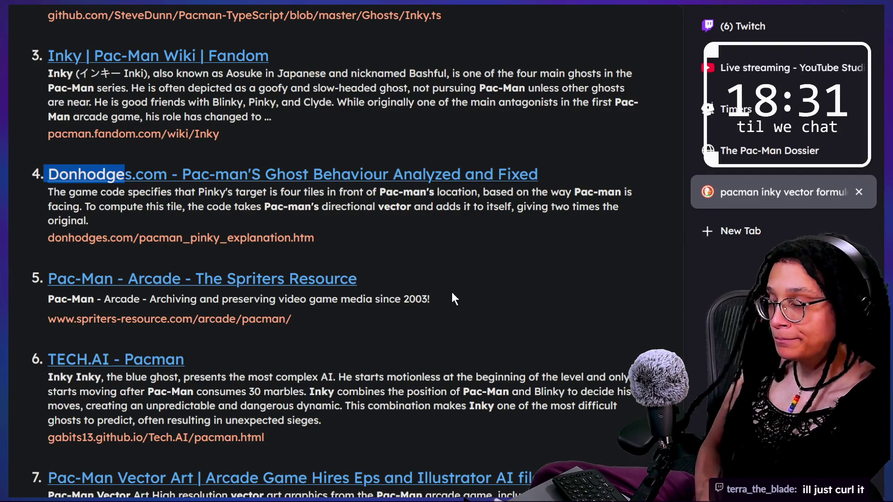
pyautogui.scroll(-1, 443, 290)
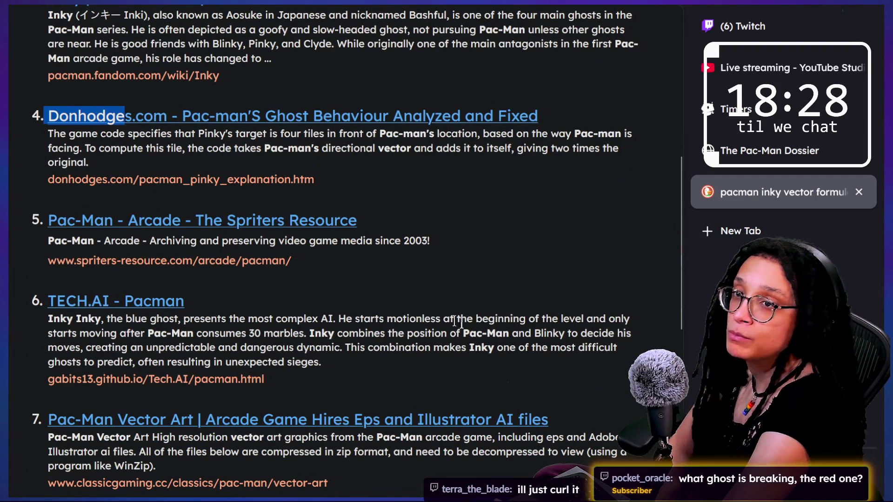
pyautogui.scroll(-1, 454, 315)
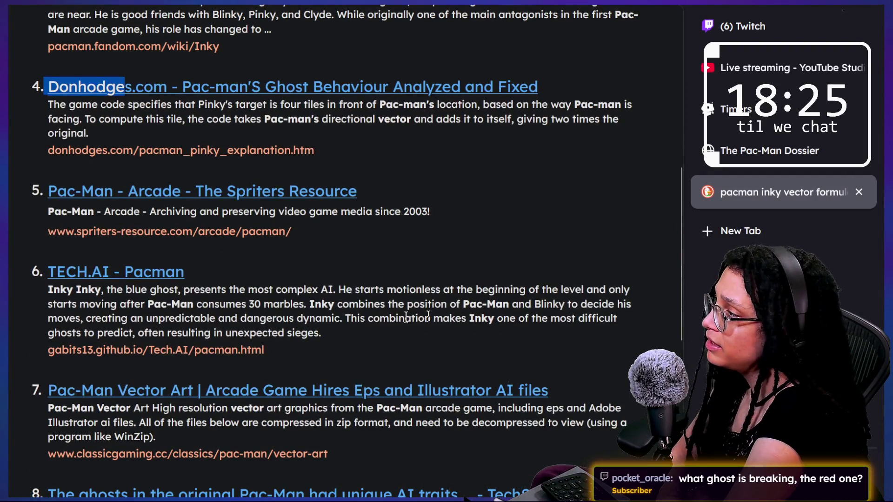
pyautogui.scroll(-1, 373, 319)
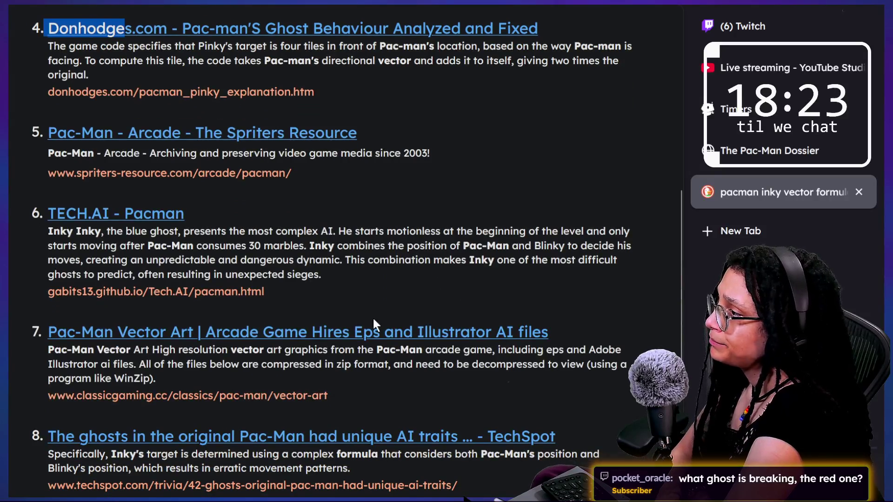
pyautogui.scroll(-1, 373, 319)
pyautogui.scroll(10, 373, 318)
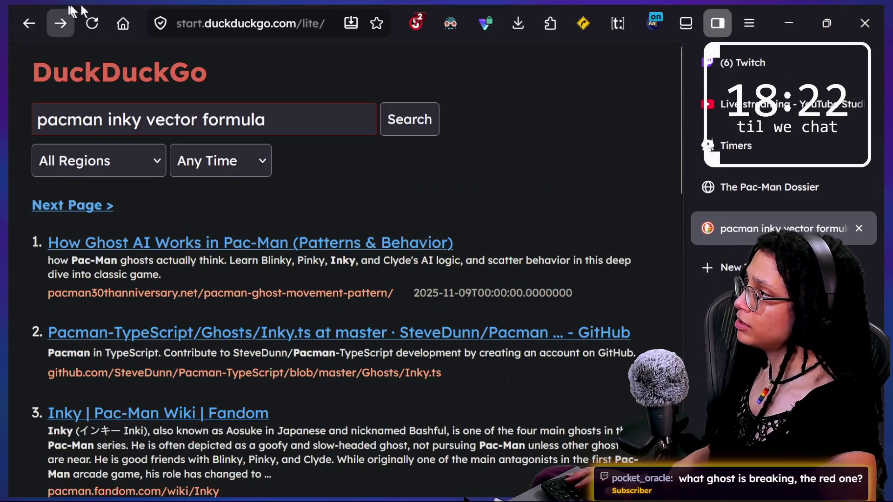
pyautogui.click(322, 82)
# Clear the DuckDuckGo query and load Startpage from the address bar
pyautogui.hotkey('ctrl', 'a')
pyautogui.press('BackSpace')
pyautogui.moveTo(202, 3)
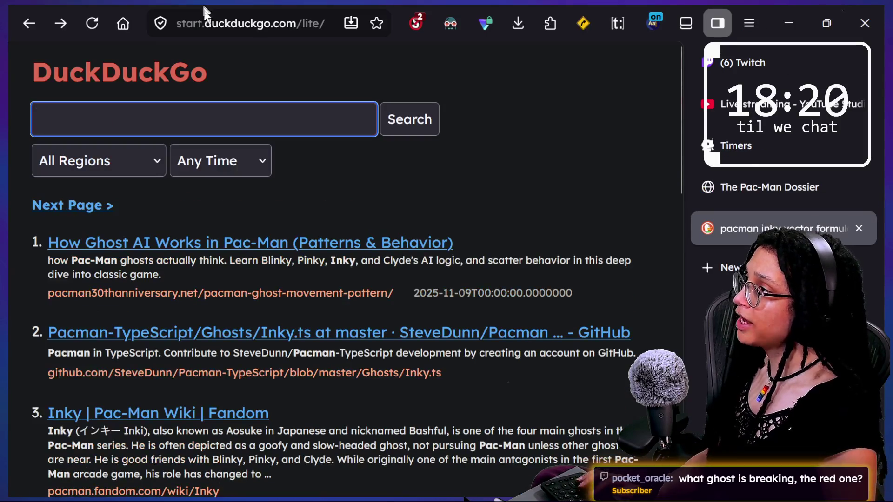
pyautogui.click(210, 21)
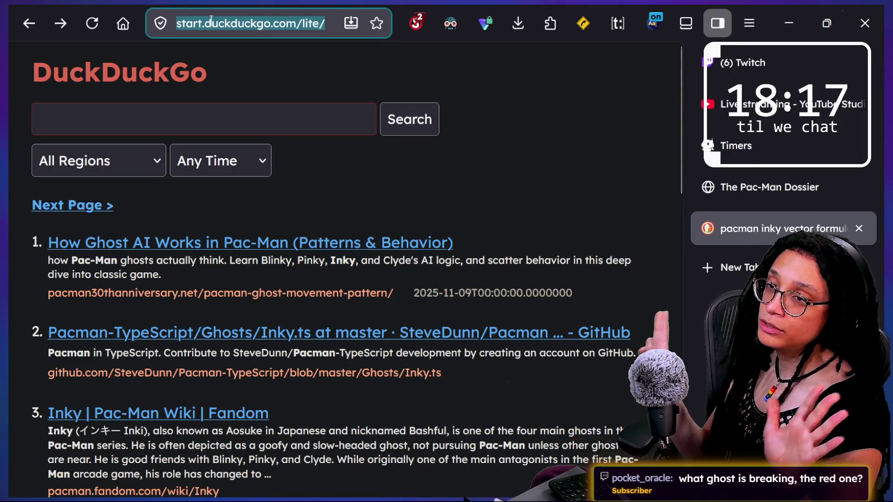
pyautogui.write('startpage')
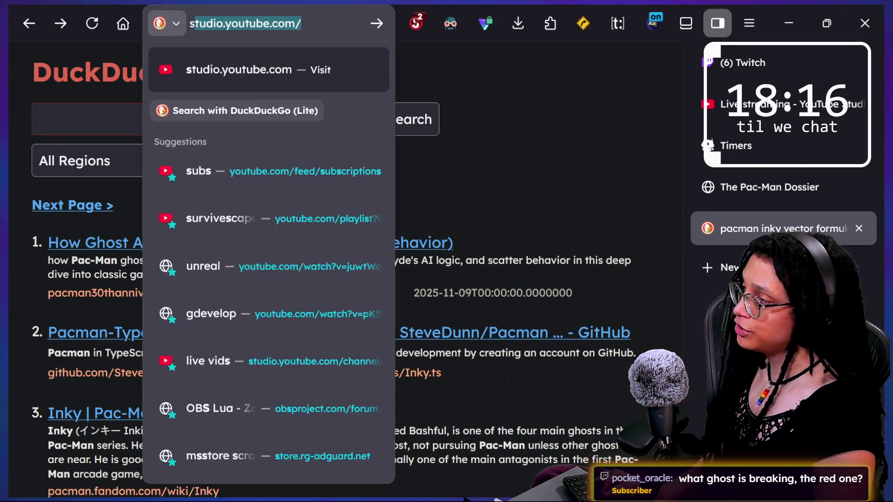
pyautogui.press('Return')
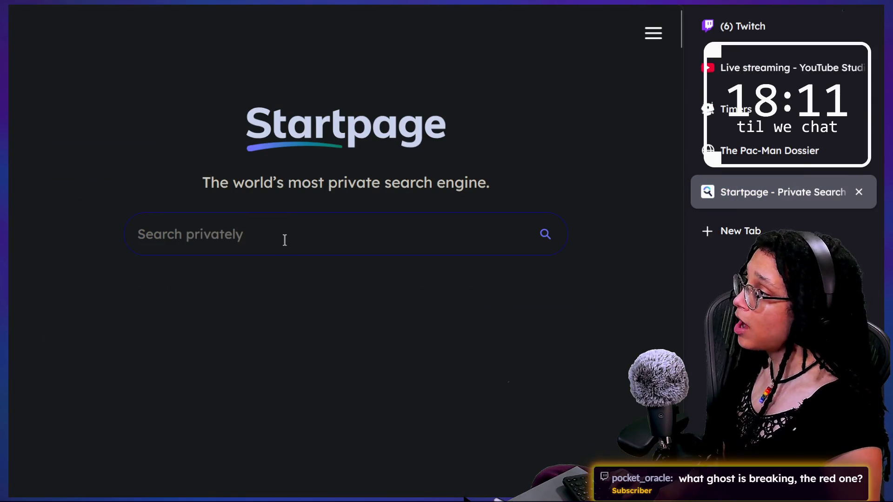
# Search Startpage for 'pacman inky vector formula' and open the aighost.co.uk chase algorithms article
pyautogui.click(256, 233)
pyautogui.write('pacman inky vector formula')
pyautogui.press('Return')
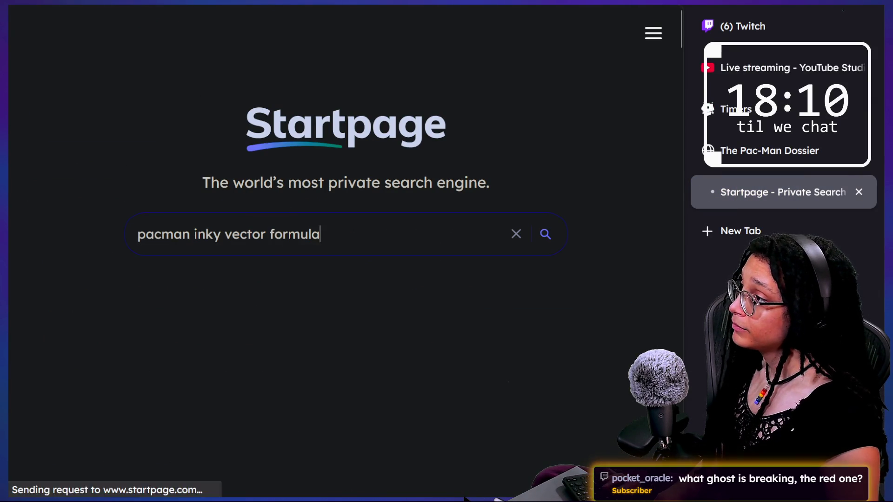
pyautogui.scroll(-1, 296, 300)
pyautogui.scroll(-1, 294, 300)
pyautogui.scroll(-1, 295, 285)
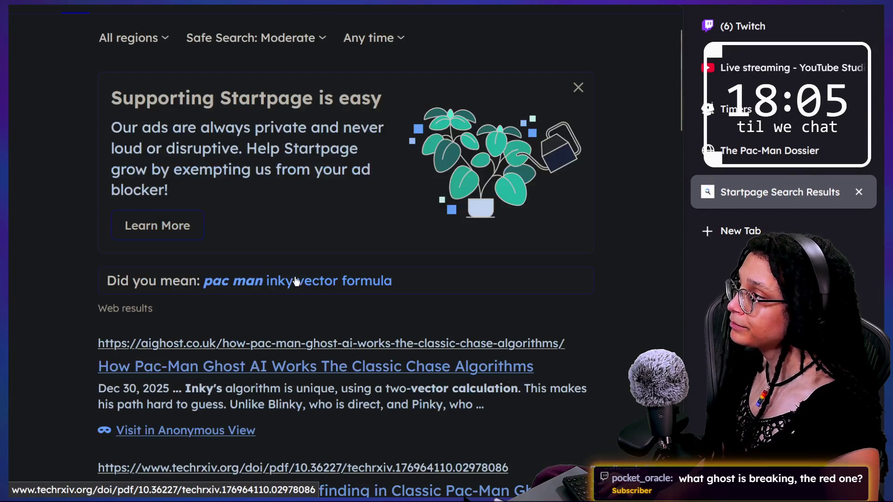
pyautogui.scroll(-4, 207, 274)
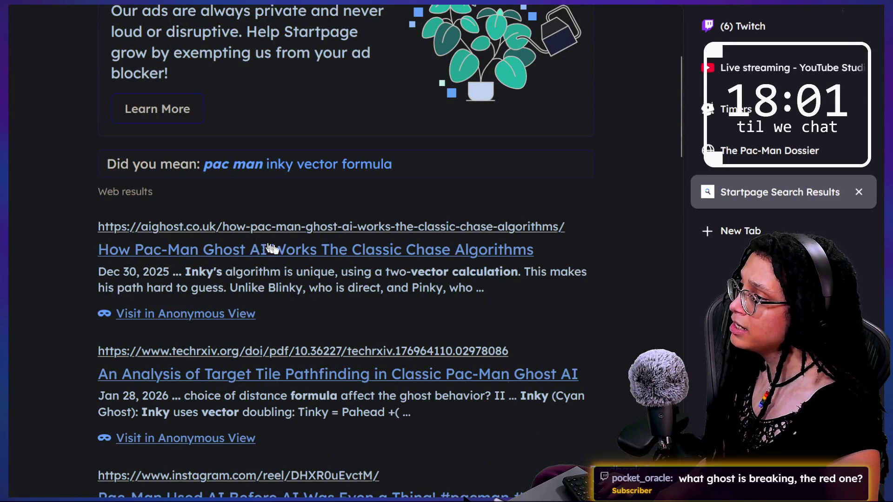
pyautogui.click(215, 254)
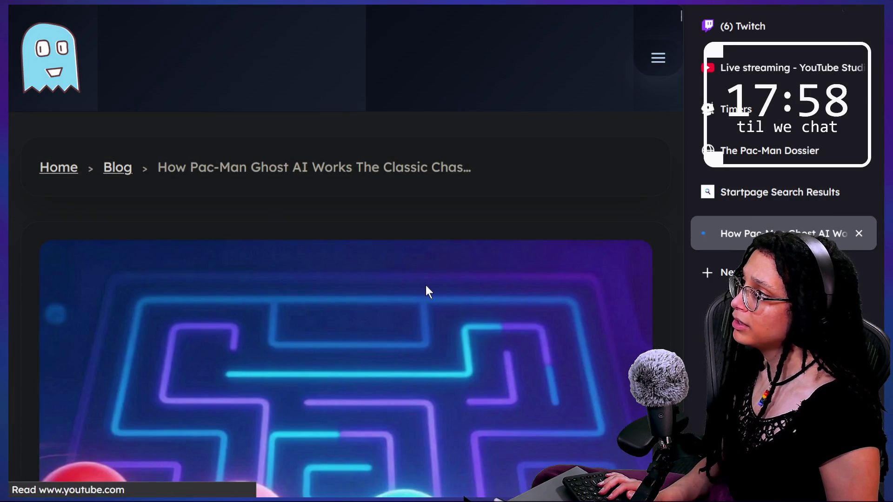
pyautogui.scroll(-5, 426, 285)
pyautogui.scroll(-5, 425, 286)
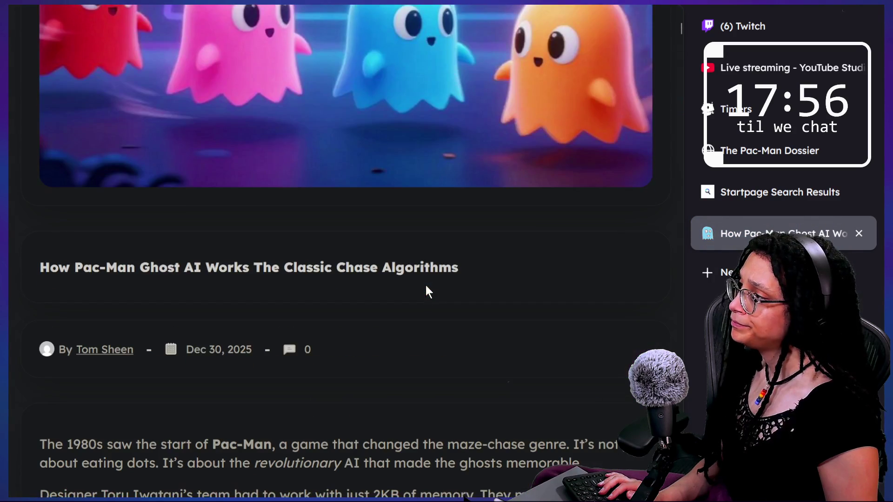
pyautogui.scroll(-2, 426, 285)
pyautogui.scroll(-2, 203, 297)
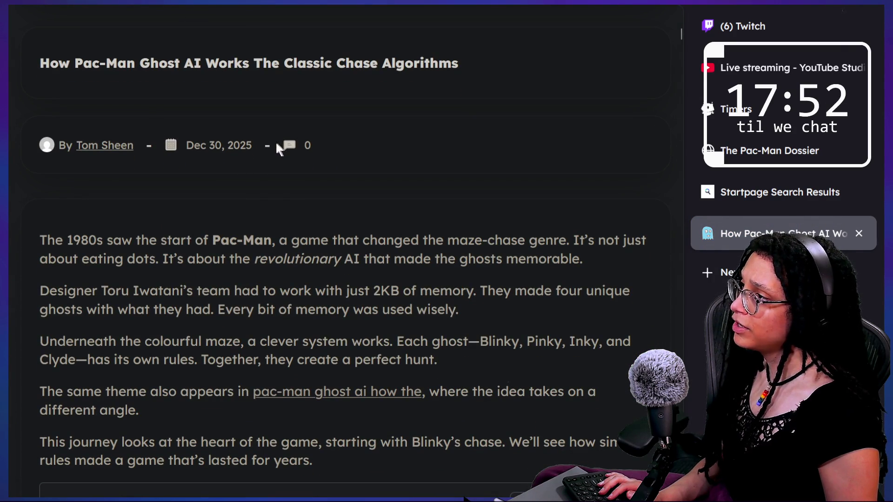
pyautogui.scroll(-7, 254, 259)
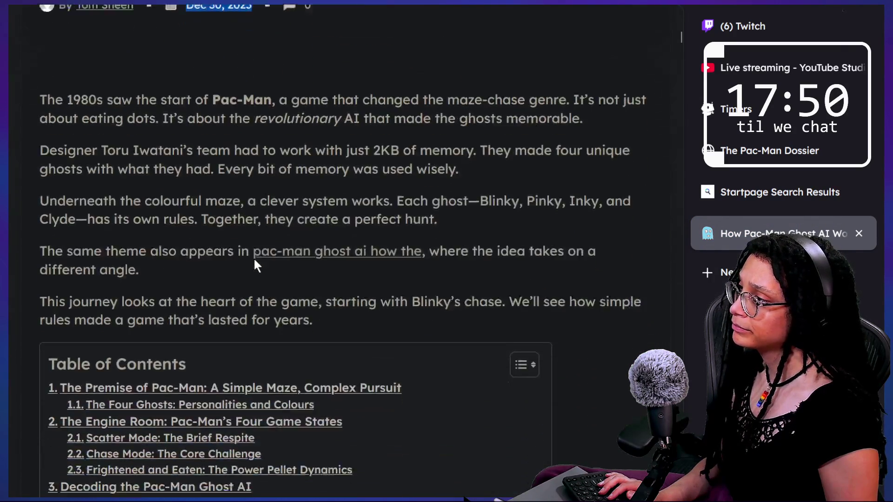
pyautogui.scroll(-12, 255, 263)
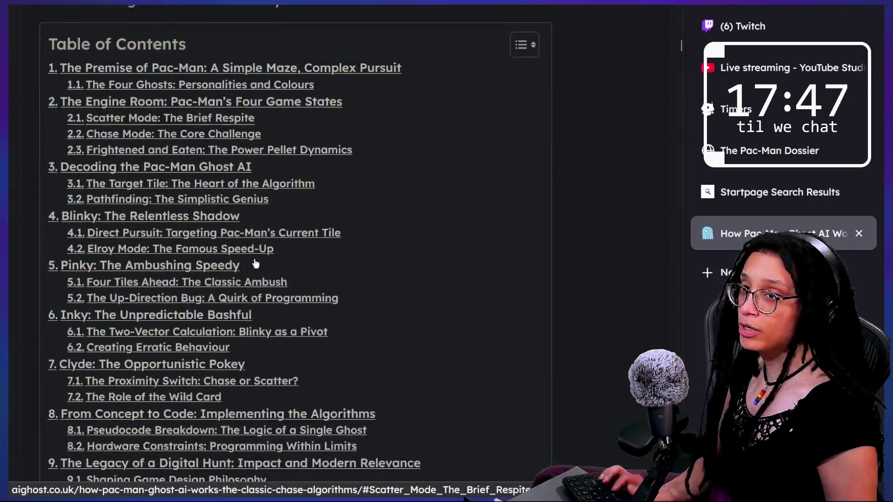
pyautogui.scroll(-8, 255, 264)
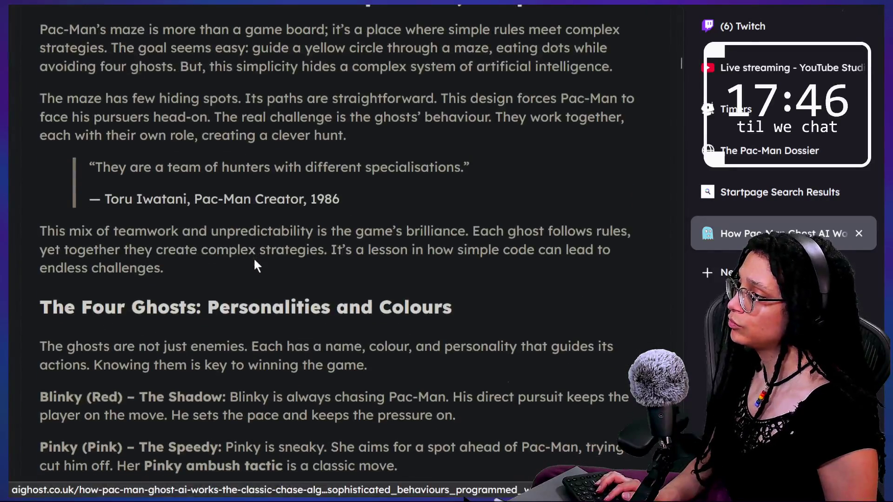
pyautogui.scroll(8, 254, 262)
pyautogui.scroll(-9, 254, 263)
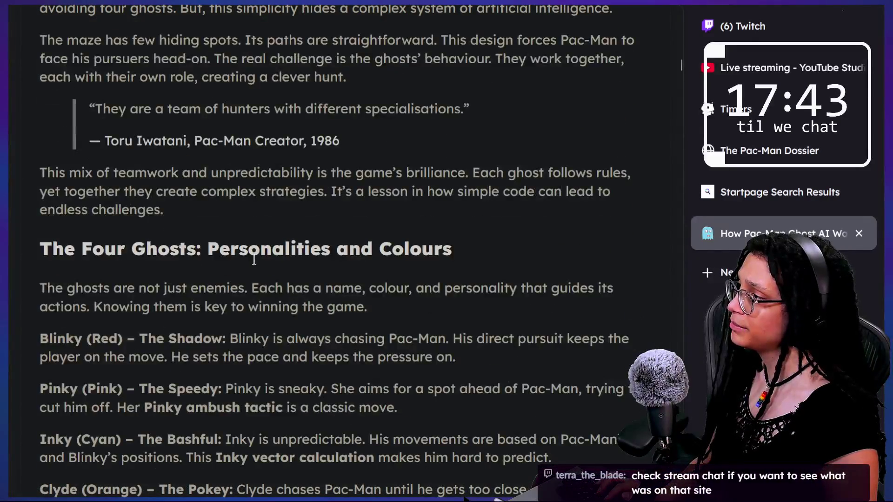
pyautogui.scroll(-1, 255, 263)
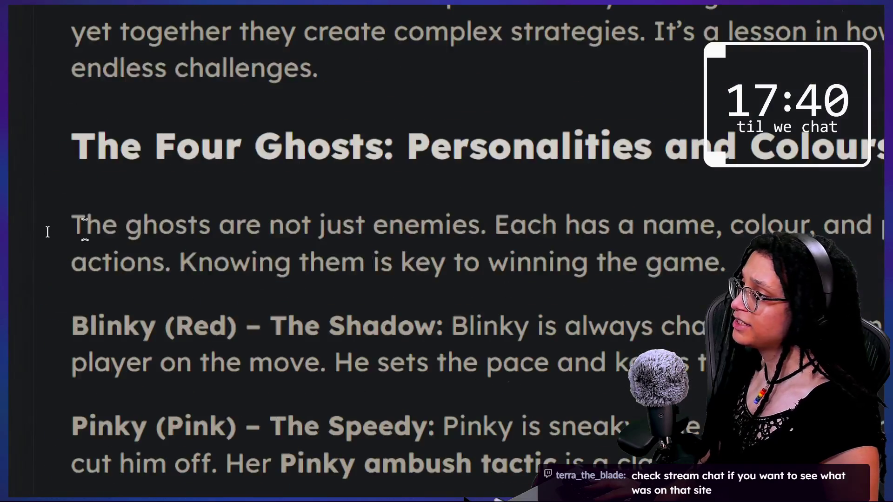
pyautogui.moveTo(44, 230); pyautogui.dragTo(345, 223)
pyautogui.click(253, 218)
pyautogui.moveTo(80, 227); pyautogui.dragTo(668, 227)
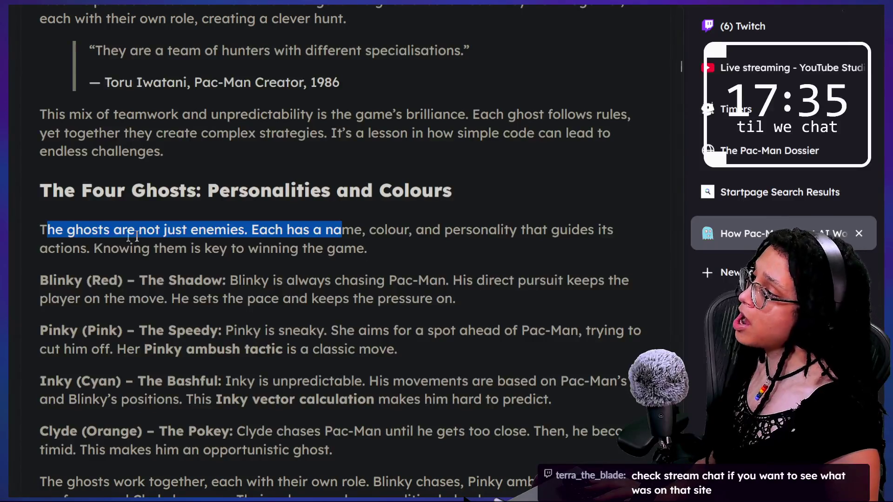
pyautogui.click(55, 232)
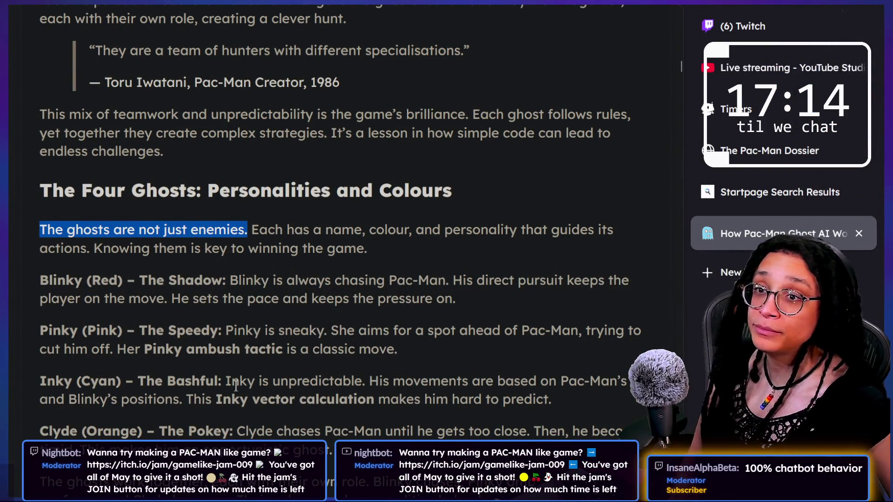
pyautogui.scroll(-5, 467, 240)
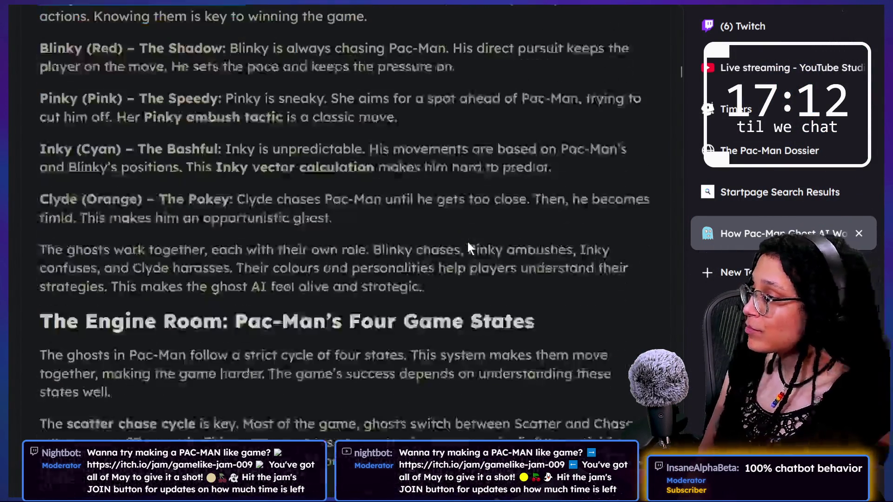
pyautogui.scroll(-9, 467, 240)
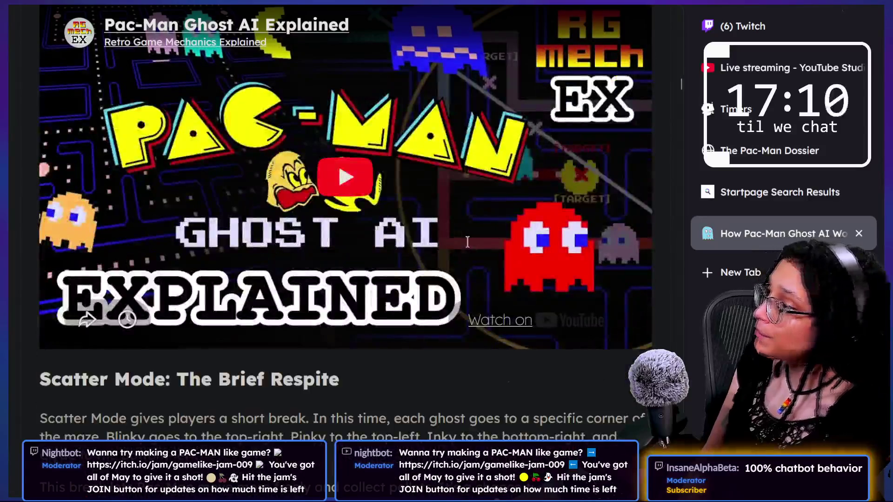
pyautogui.scroll(-3, 468, 241)
# Scroll the aighost.co.uk article and find 'inky' within the page
pyautogui.scroll(-15, 368, 363)
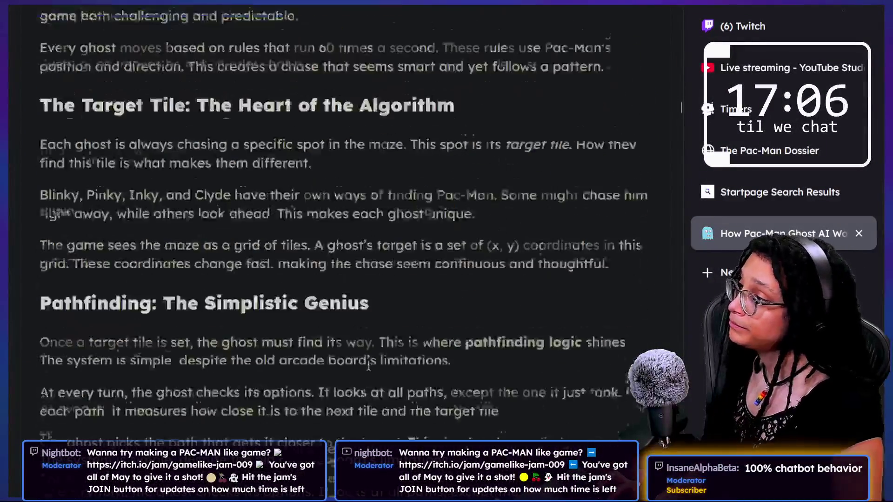
pyautogui.scroll(-10, 368, 365)
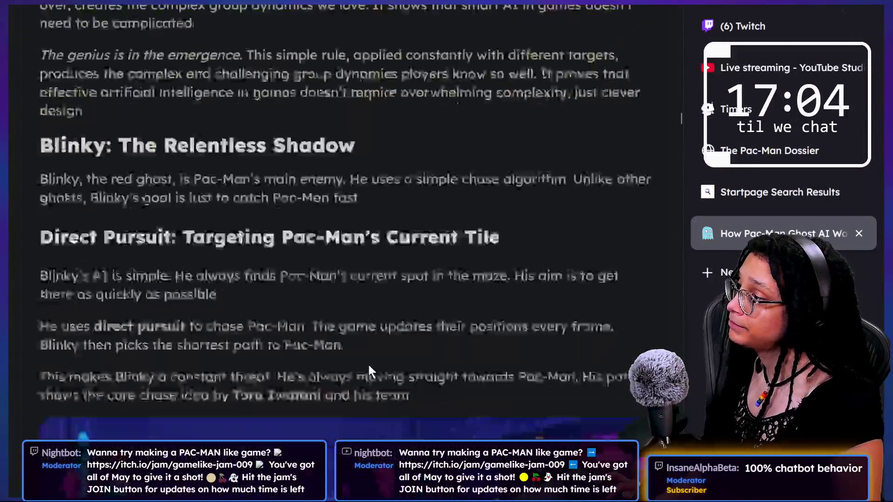
pyautogui.scroll(-5, 368, 365)
pyautogui.hotkey('ctrl', 'f')
pyautogui.write('i')
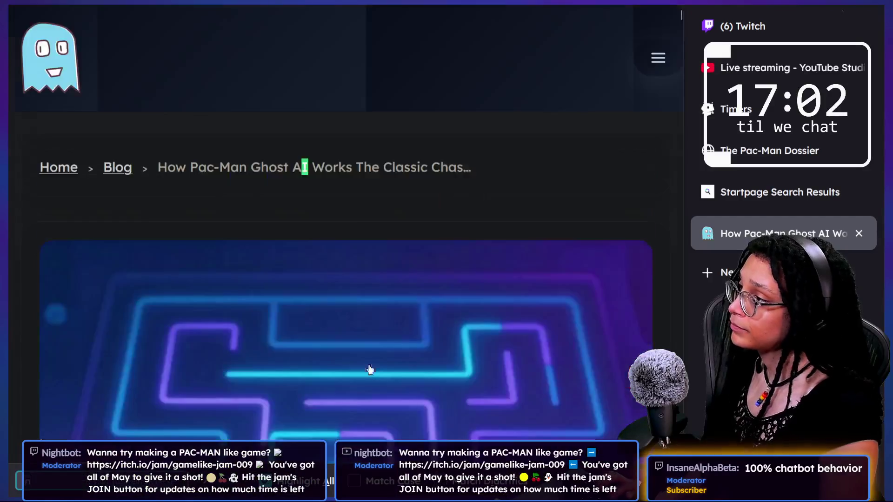
pyautogui.write('nky')
pyautogui.scroll(-1, 400, 349)
pyautogui.scroll(-1, 400, 349)
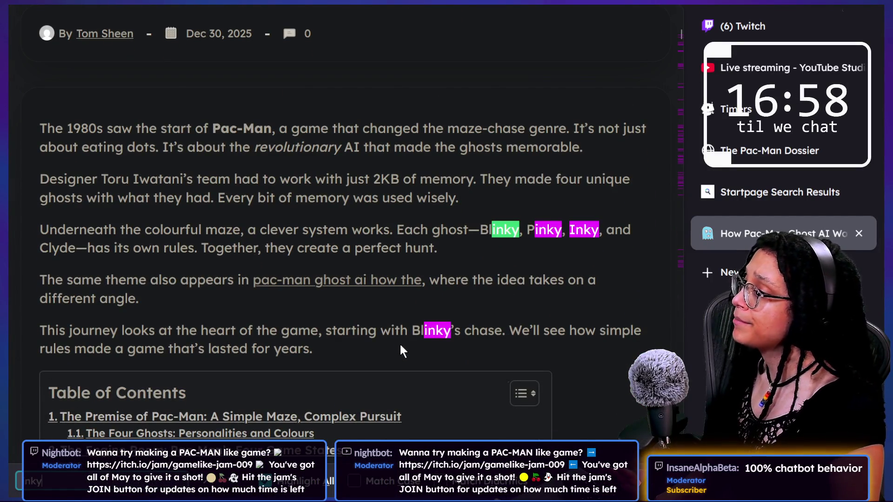
# Step through the highlighted Inky matches, then close the article's tab
pyautogui.press('Return')
pyautogui.press('Return')
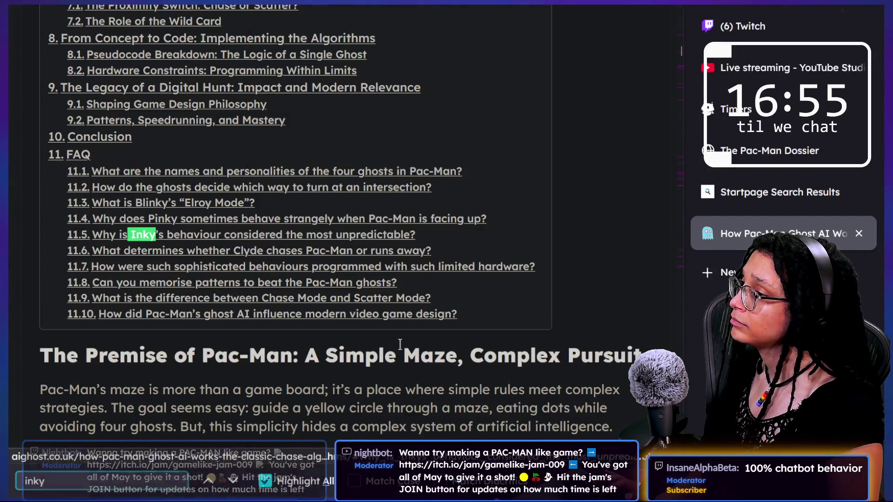
pyautogui.press('Return')
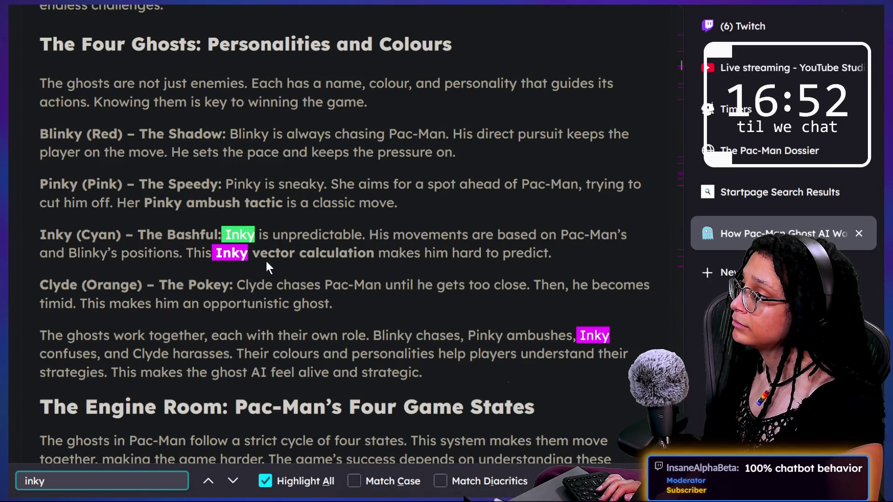
pyautogui.press('Return')
pyautogui.press('Return')
pyautogui.press('Return')
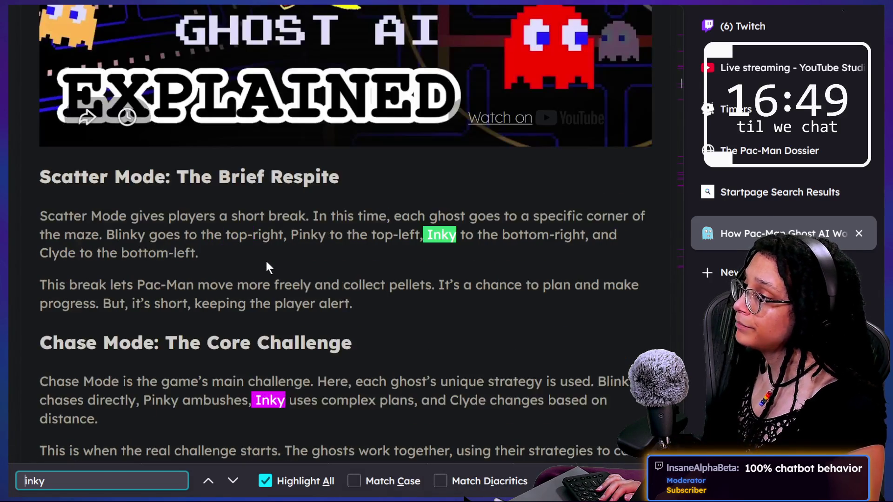
pyautogui.moveTo(38, 1)
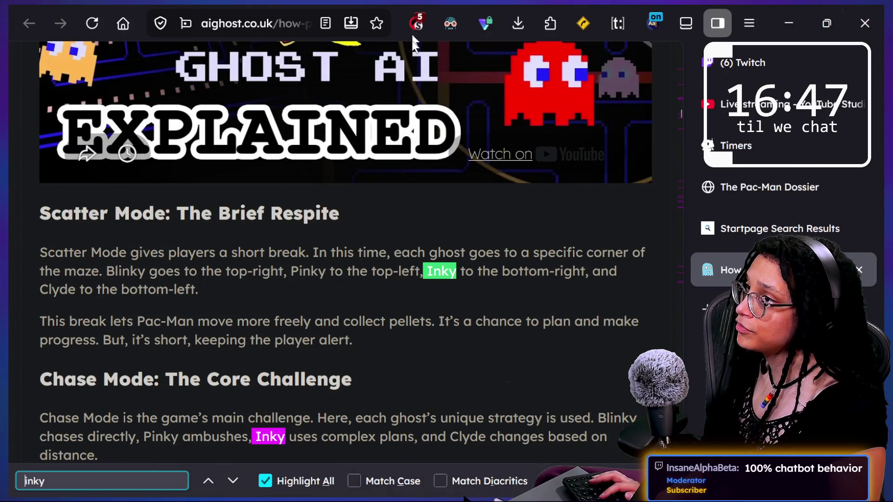
pyautogui.hotkey('ctrl', 'w')
# Open the techrxiv Pac-Man pathfinding paper from the Startpage results
pyautogui.scroll(-3, 405, 423)
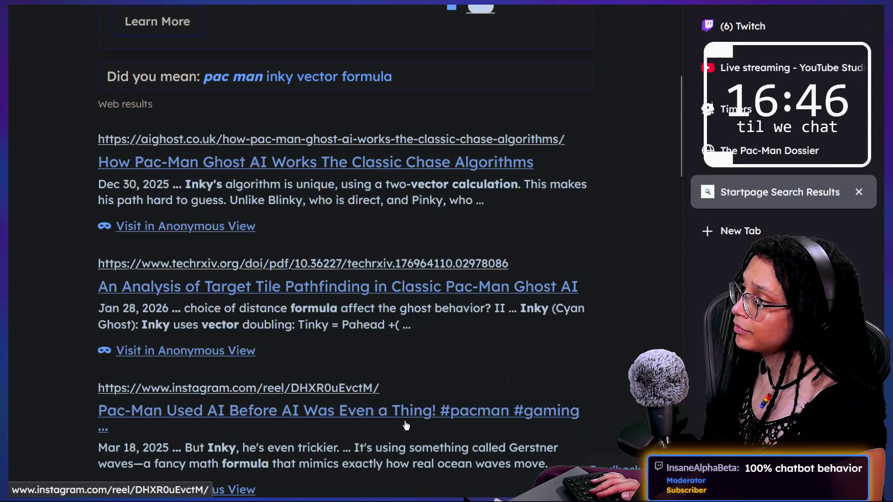
pyautogui.scroll(-1, 406, 425)
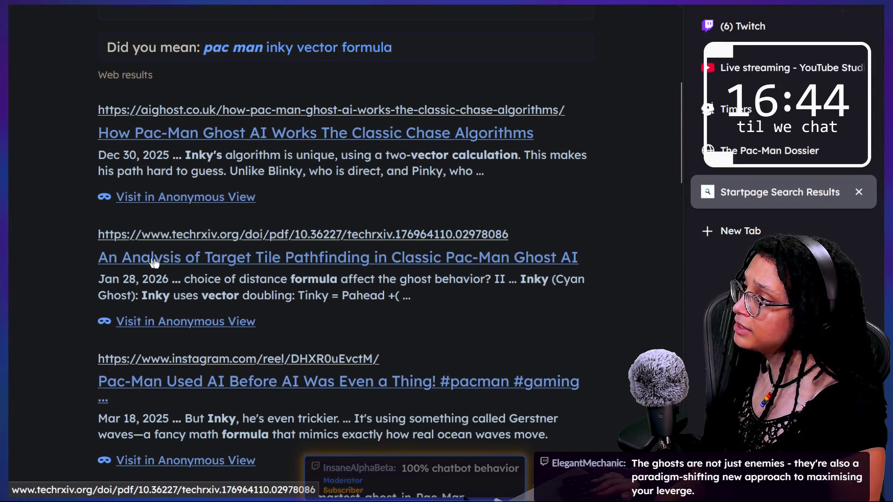
pyautogui.click(267, 266)
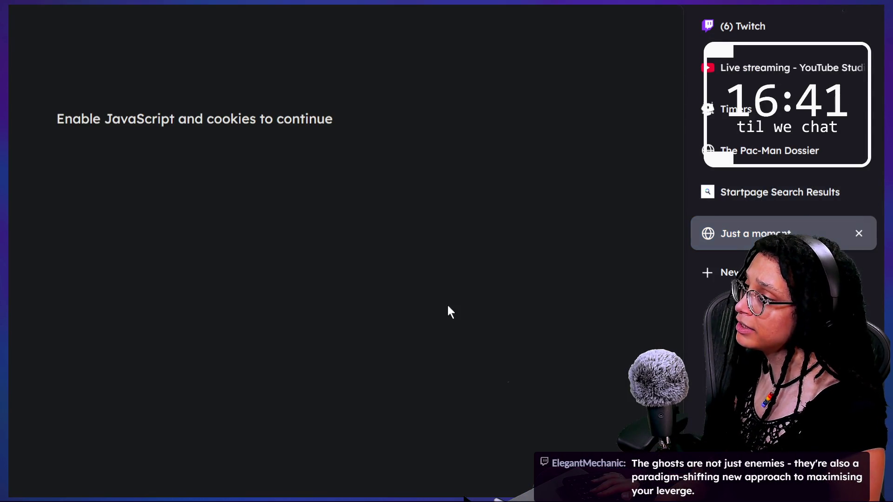
# Allow techrxiv scripts in NoScript, check the Cloudflare-blocked page, and close its tab
pyautogui.moveTo(564, 23)
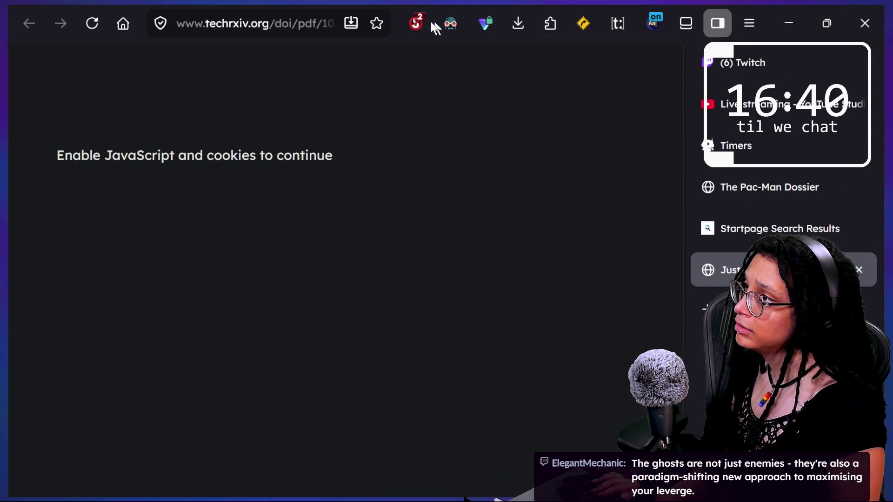
pyautogui.click(417, 22)
pyautogui.click(449, 259)
pyautogui.scroll(-3, 440, 257)
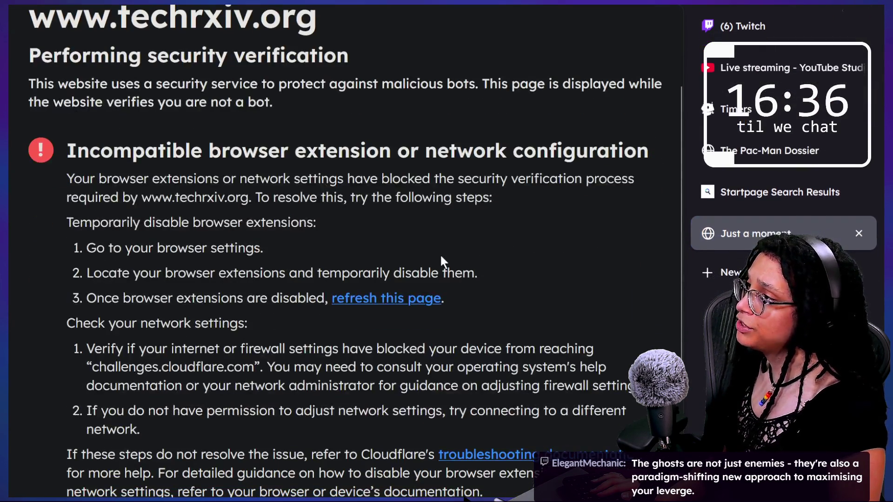
pyautogui.scroll(3, 441, 260)
pyautogui.moveTo(11, 11)
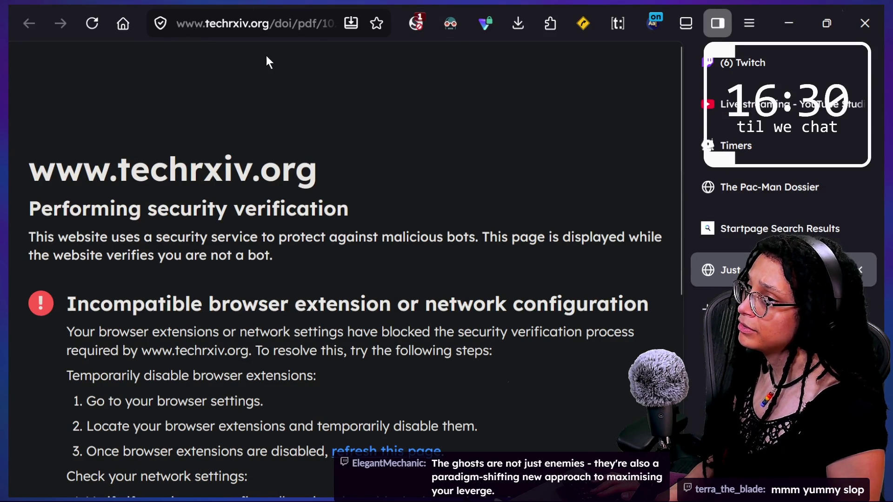
pyautogui.hotkey('ctrl', 'w')
# Scroll the Startpage results for pacman inky vector formula and move on to page 2
pyautogui.scroll(-2, 220, 286)
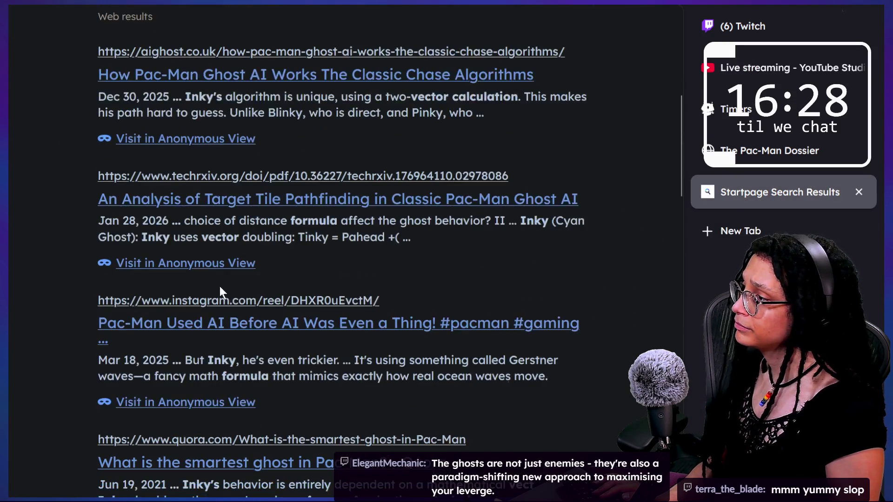
pyautogui.scroll(-4, 324, 367)
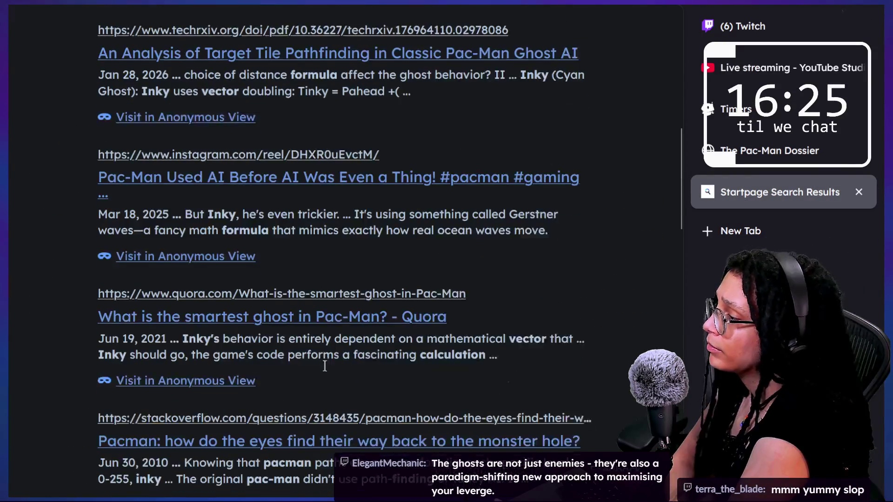
pyautogui.scroll(-4, 324, 368)
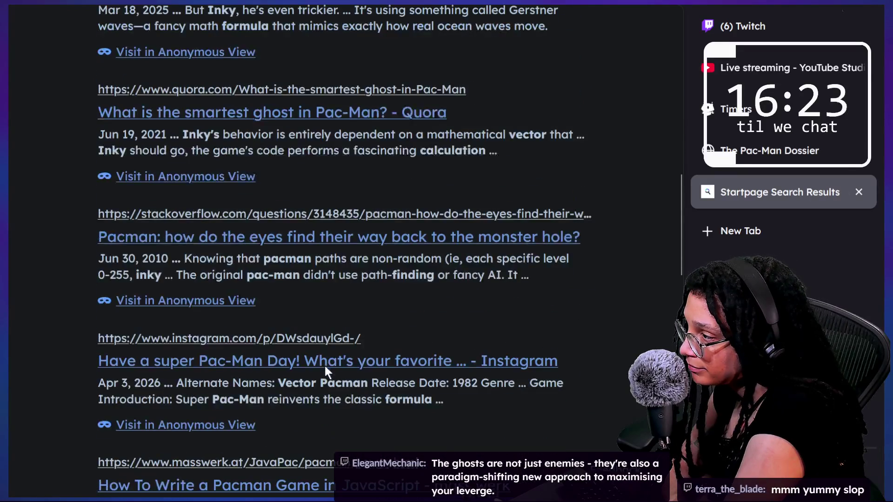
pyautogui.scroll(-3, 325, 369)
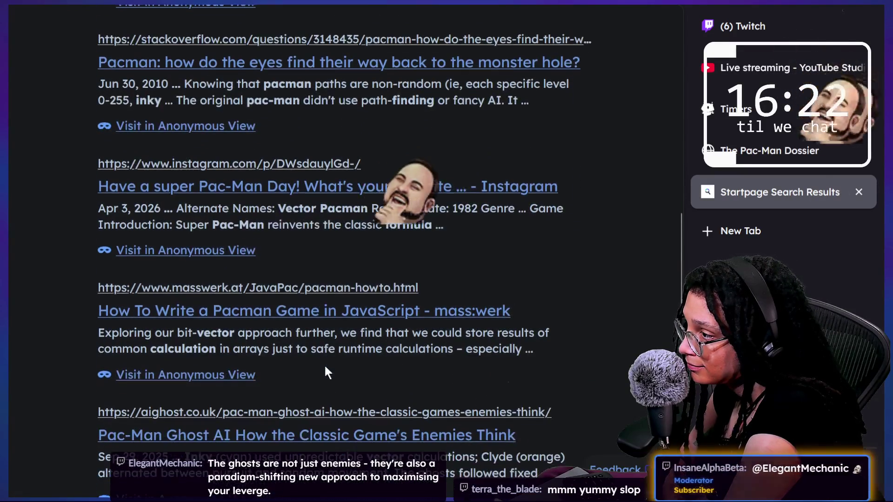
pyautogui.scroll(5, 326, 369)
pyautogui.scroll(4, 325, 370)
pyautogui.scroll(-11, 326, 370)
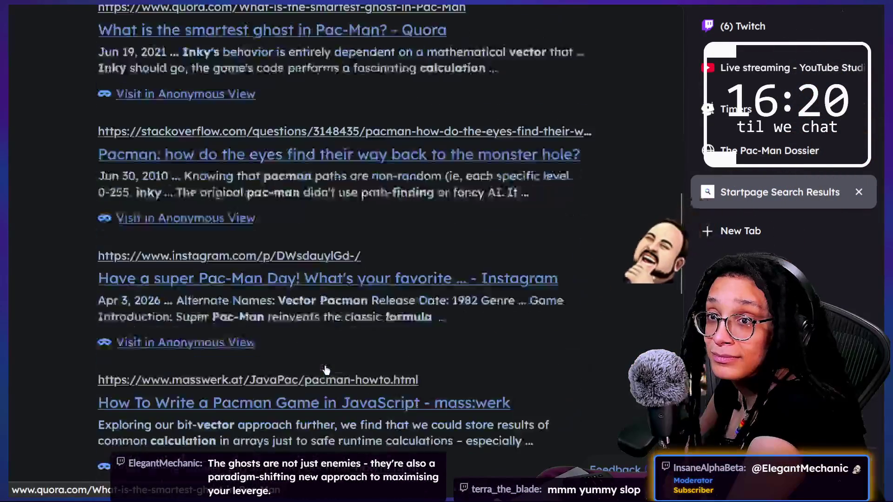
pyautogui.scroll(-5, 326, 371)
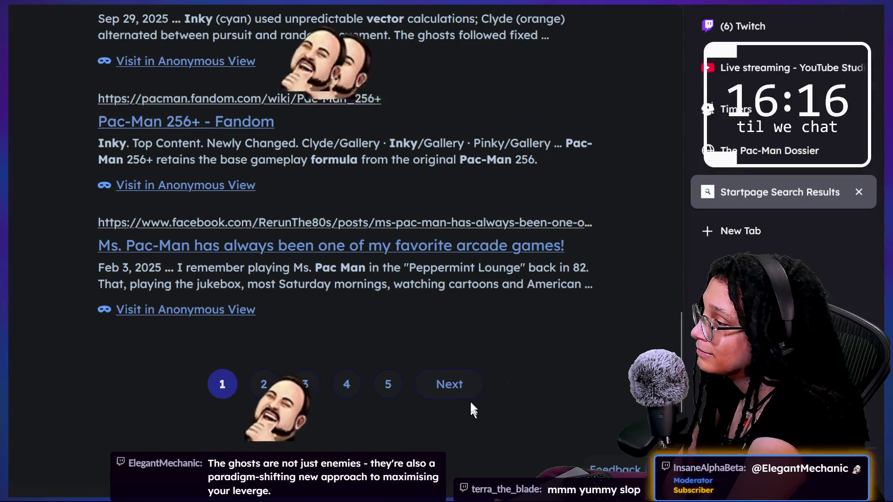
pyautogui.click(470, 398)
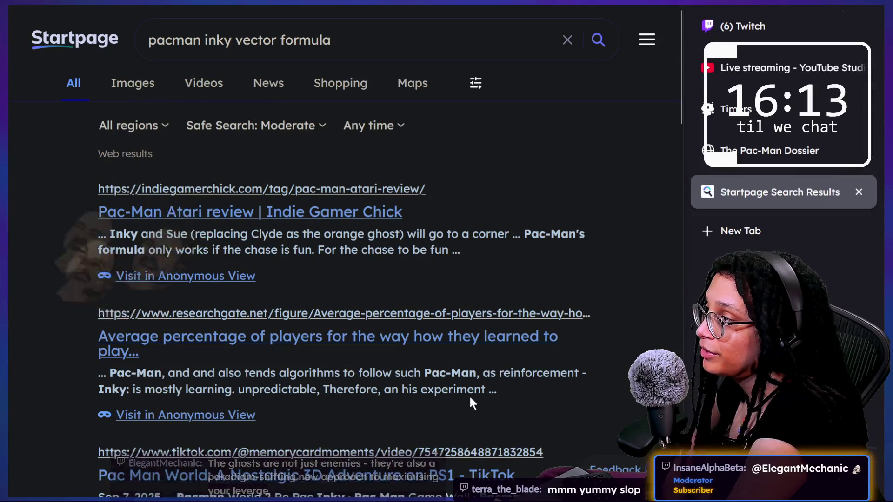
pyautogui.scroll(-2, 469, 394)
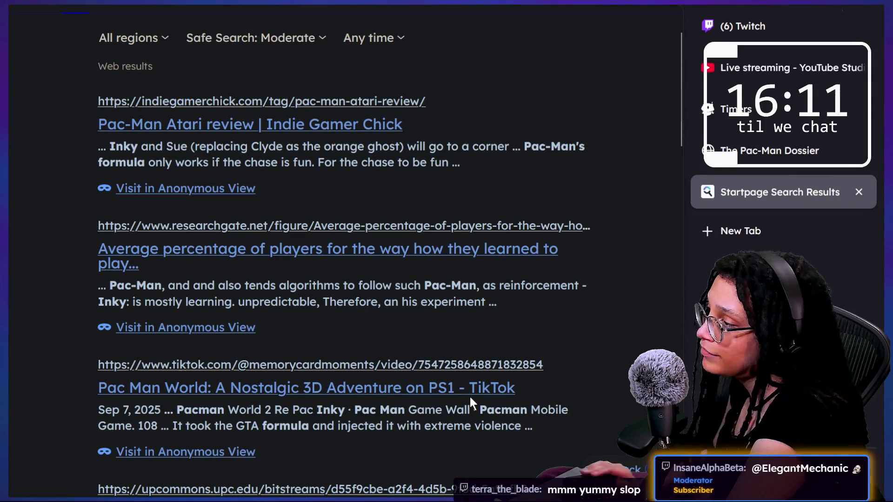
pyautogui.hotkey('alt', 'Tab')
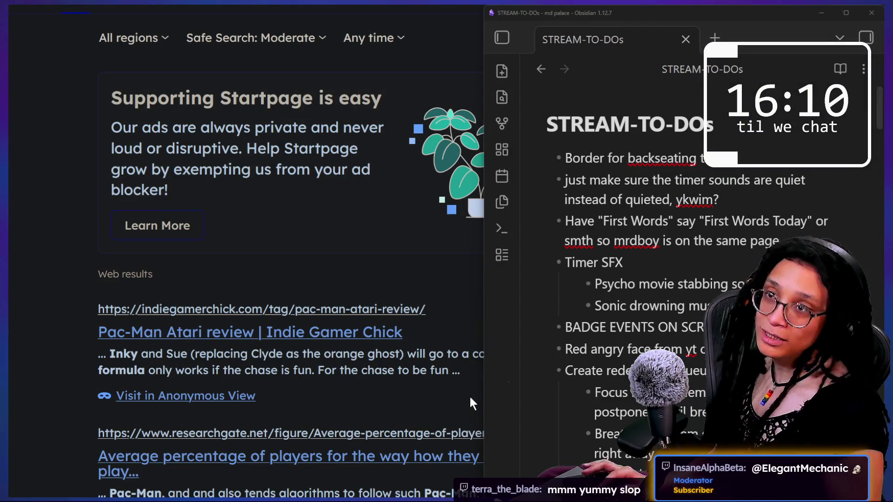
# Copy the Northwestern Lac-Man link from Chatterino chat and load it in Firefox
pyautogui.hotkey('alt', 'Tab')
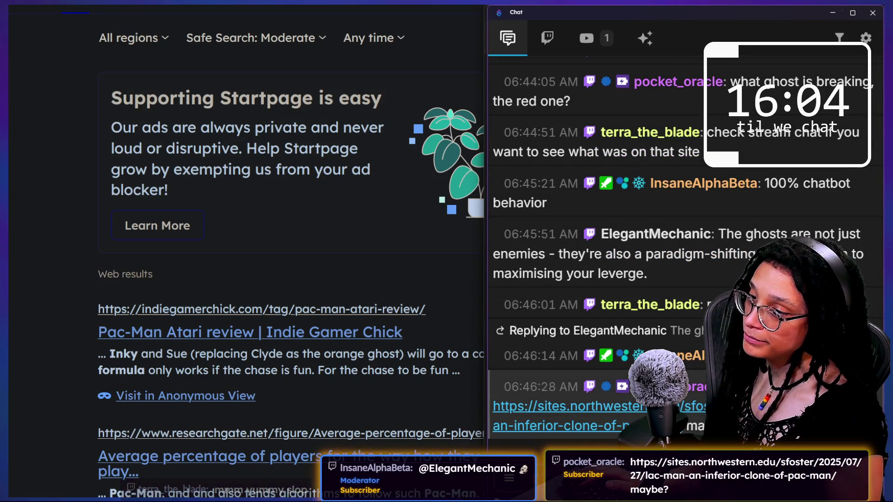
pyautogui.doubleClick(490, 411)
pyautogui.hotkey('ctrl', 'c')
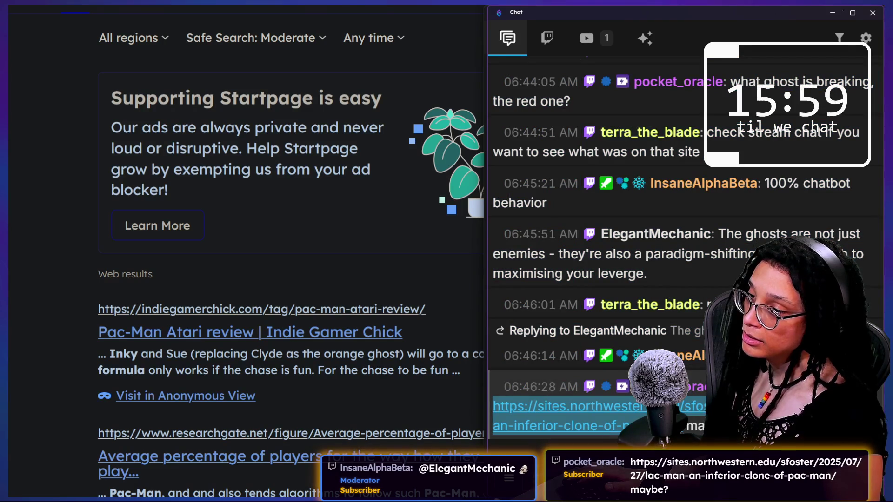
pyautogui.moveTo(173, 7)
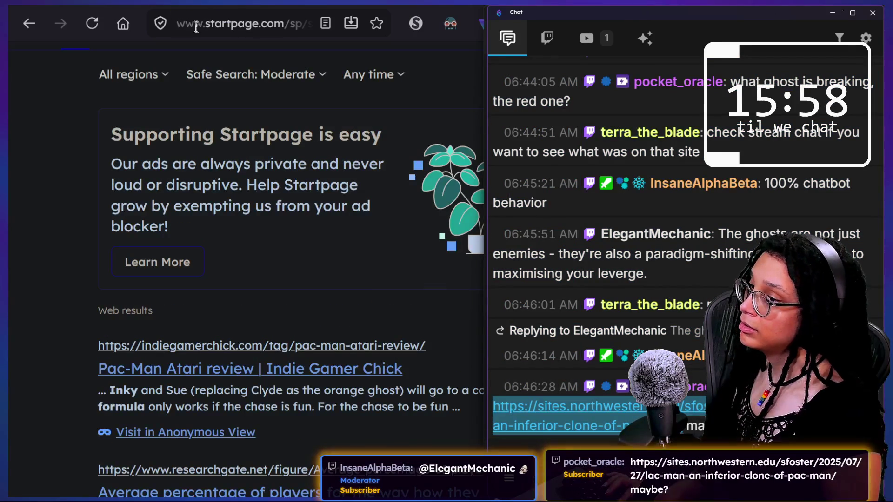
pyautogui.click(192, 25)
pyautogui.hotkey('ctrl', 'v')
pyautogui.press('Return')
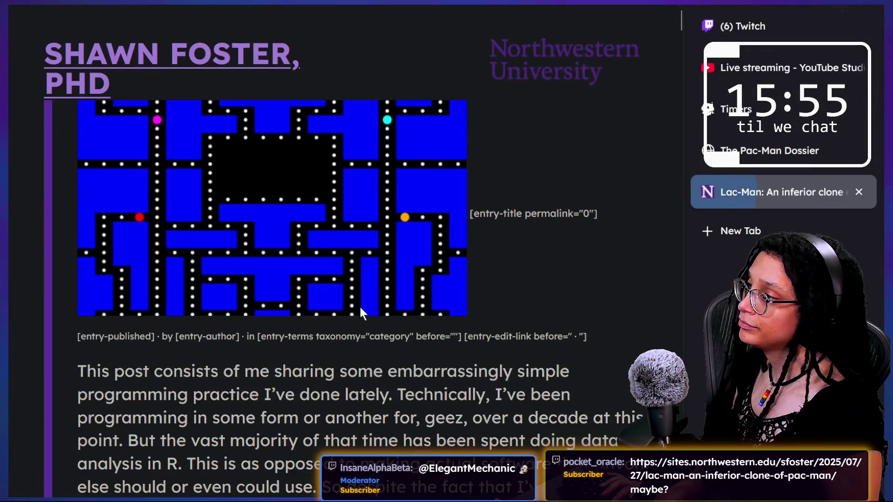
# Search the Lac-Man post for 'vector', which finds nothing, then search it for 'inky'
pyautogui.scroll(-5, 360, 307)
pyautogui.hotkey('ctrl', 'f')
pyautogui.write('vecto')
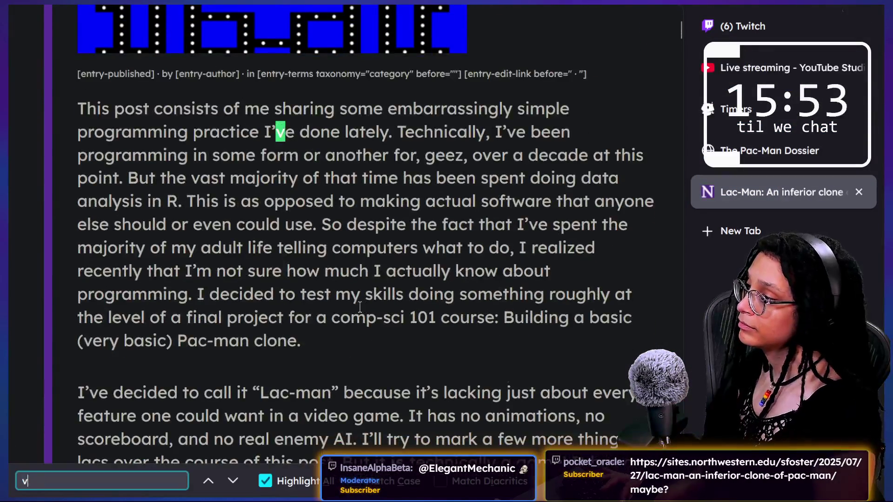
pyautogui.press('Escape')
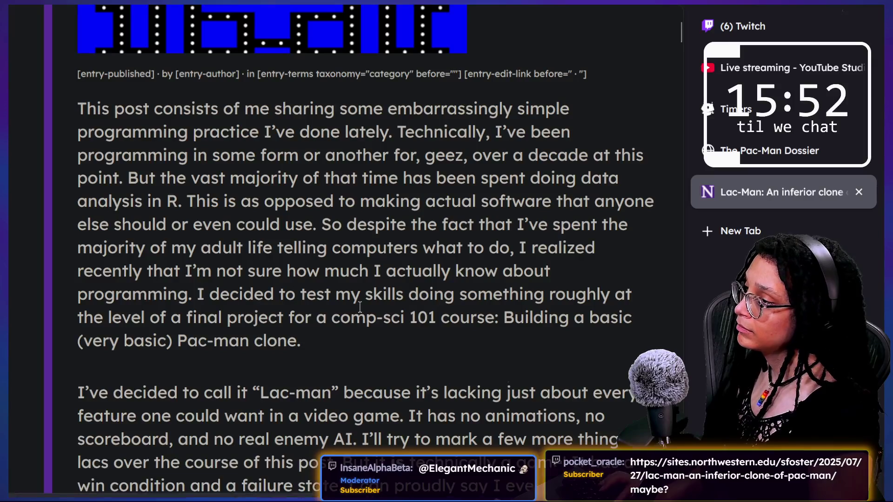
pyautogui.hotkey('ctrl', 'f')
pyautogui.write('inky')
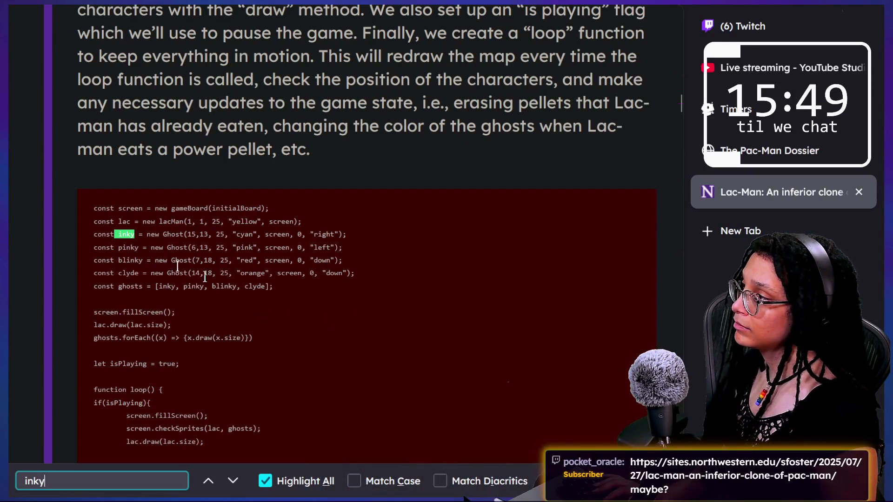
# Allow the site's scripts in NoScript and scroll down past the maze screenshot
pyautogui.scroll(-2, 177, 265)
pyautogui.click(152, 229)
pyautogui.scroll(15, 153, 230)
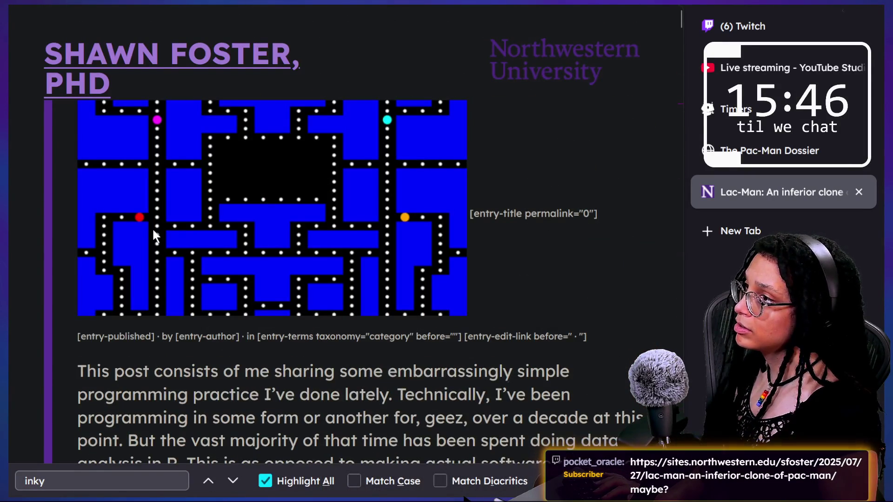
pyautogui.scroll(-4, 153, 230)
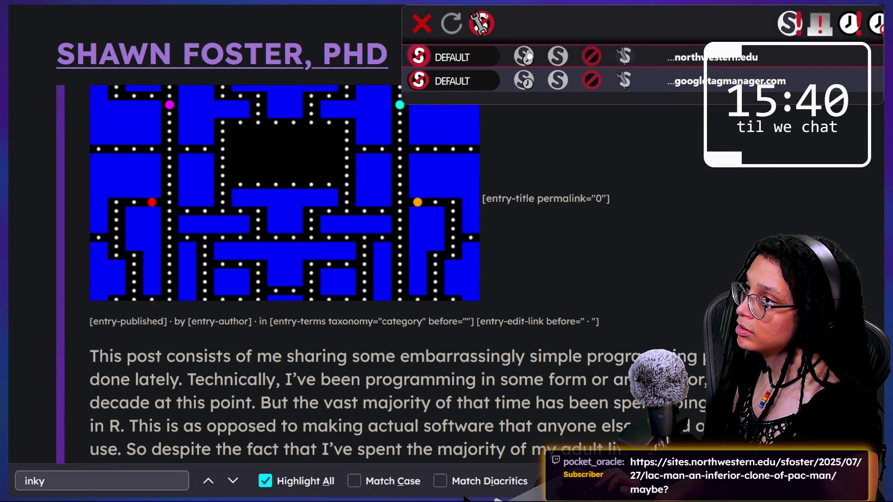
pyautogui.click(565, 197)
pyautogui.scroll(-5, 458, 195)
pyautogui.scroll(-10, 457, 195)
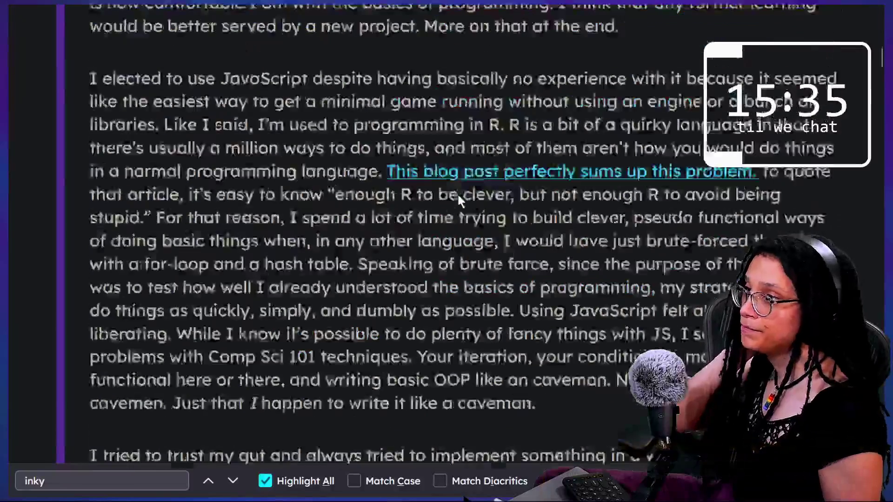
pyautogui.scroll(-2, 458, 196)
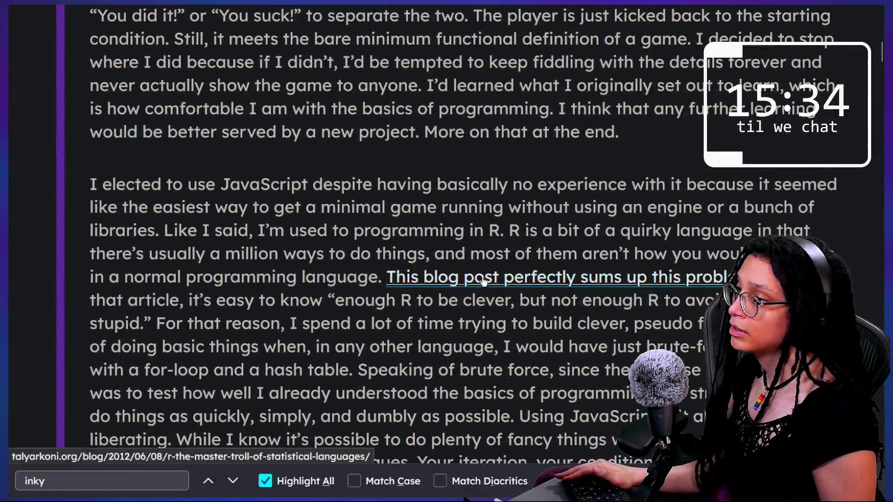
pyautogui.scroll(-15, 483, 281)
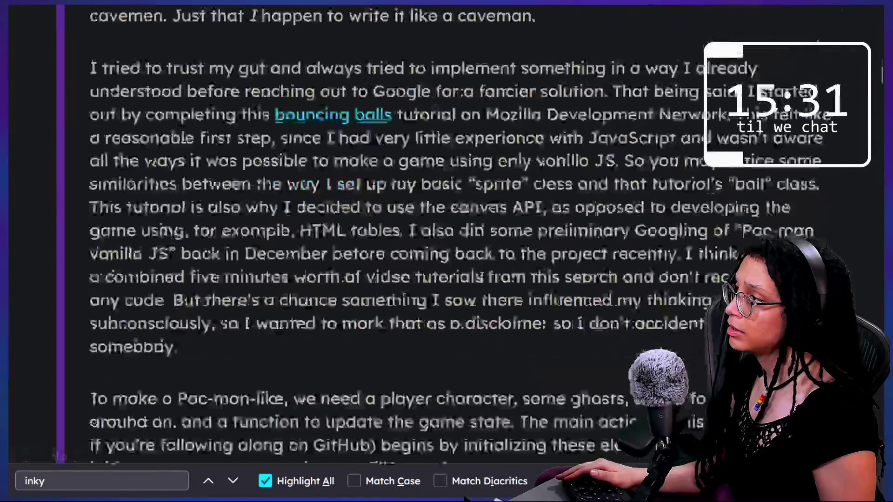
pyautogui.scroll(-2, 481, 278)
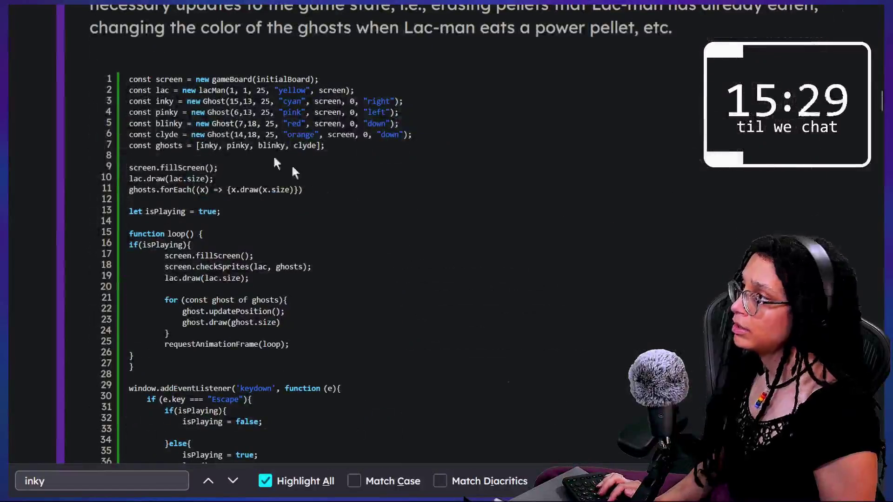
pyautogui.scroll(10, 218, 118)
# Jump to the inky match in the code listing and scroll around it
pyautogui.scroll(5, 219, 118)
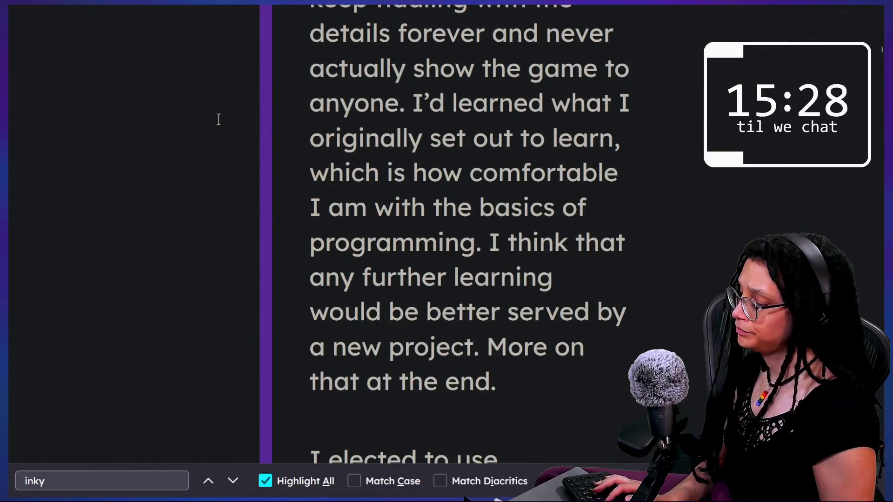
pyautogui.press('Return')
pyautogui.scroll(-10, 600, 278)
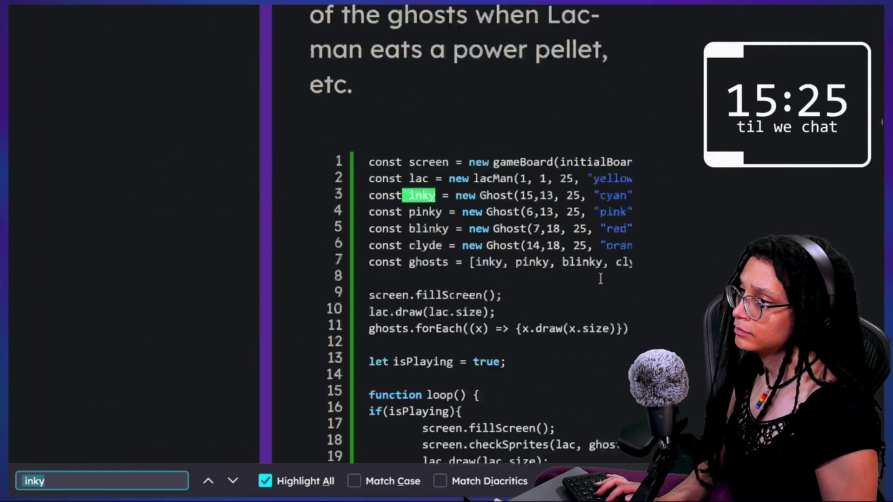
pyautogui.scroll(-3, 601, 281)
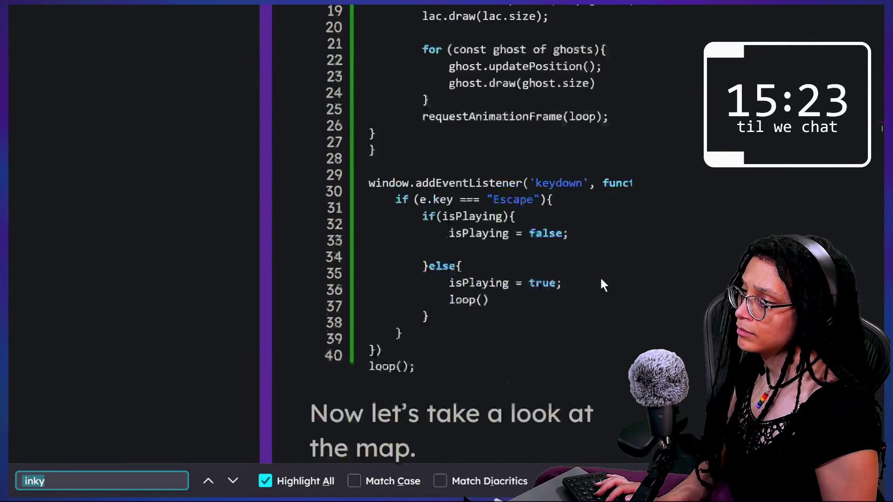
pyautogui.scroll(3, 601, 281)
pyautogui.scroll(3, 601, 280)
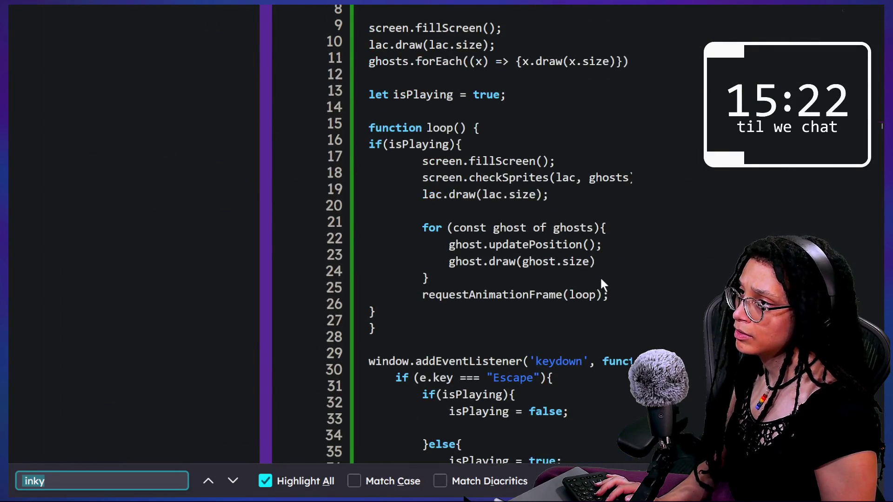
pyautogui.scroll(1, 600, 276)
pyautogui.scroll(-18, 600, 276)
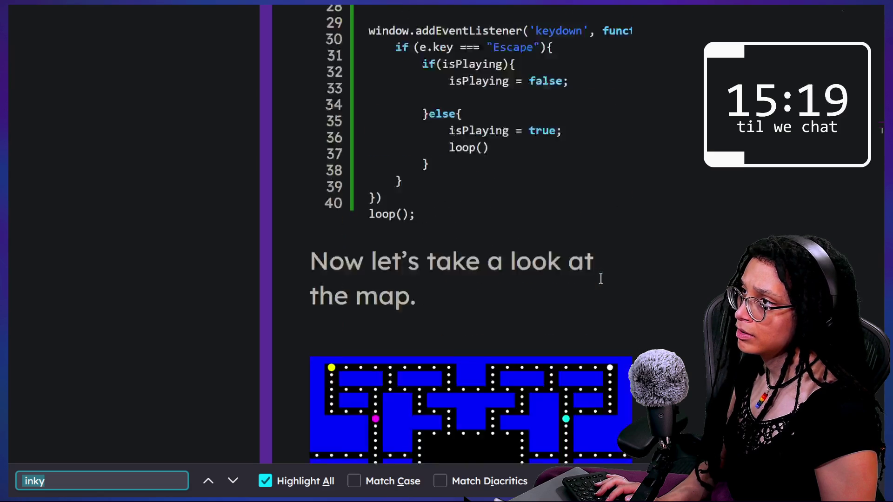
pyautogui.scroll(-20, 601, 278)
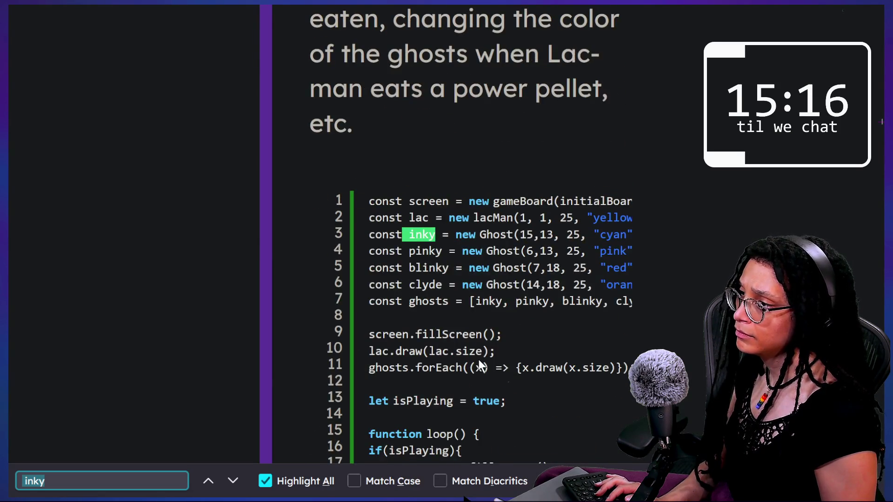
pyautogui.scroll(-20, 478, 359)
pyautogui.scroll(-10, 391, 304)
# Zoom the page out and scroll back up through the post
pyautogui.hotkey('ctrl', '-')
pyautogui.hotkey('ctrl', '-')
pyautogui.hotkey('ctrl', '-')
pyautogui.scroll(15, 391, 305)
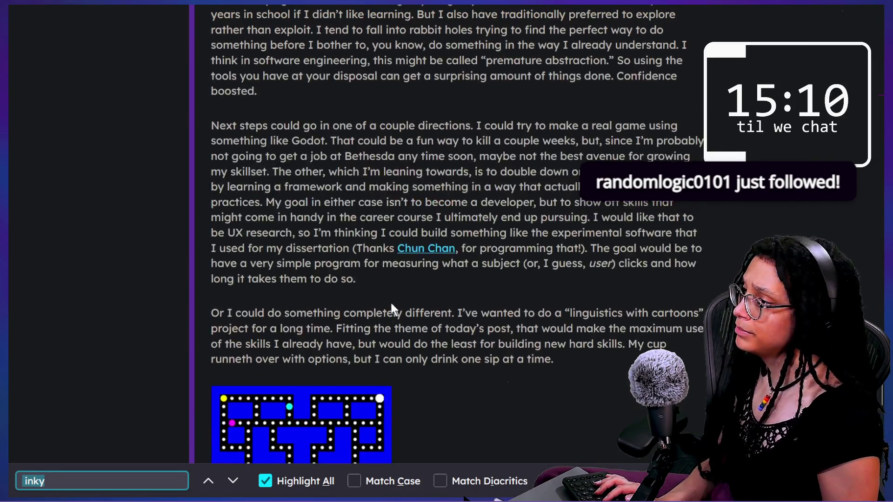
pyautogui.scroll(10, 391, 305)
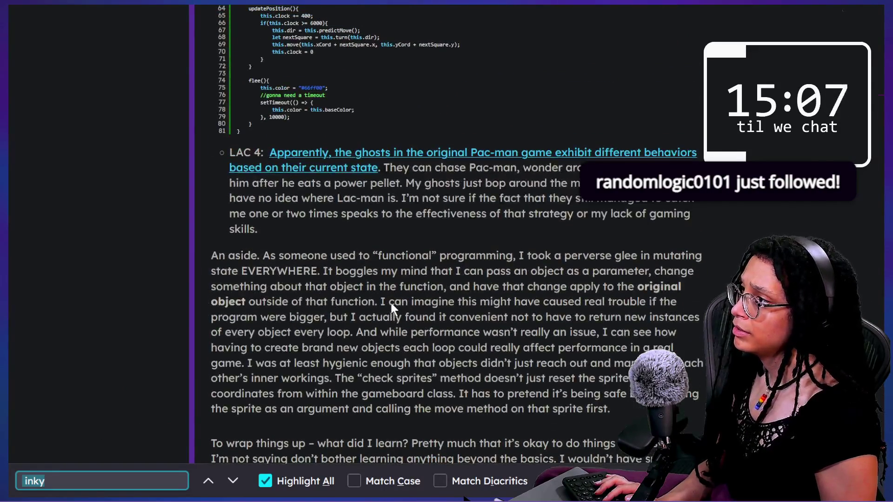
pyautogui.scroll(1, 389, 300)
pyautogui.scroll(10, 447, 233)
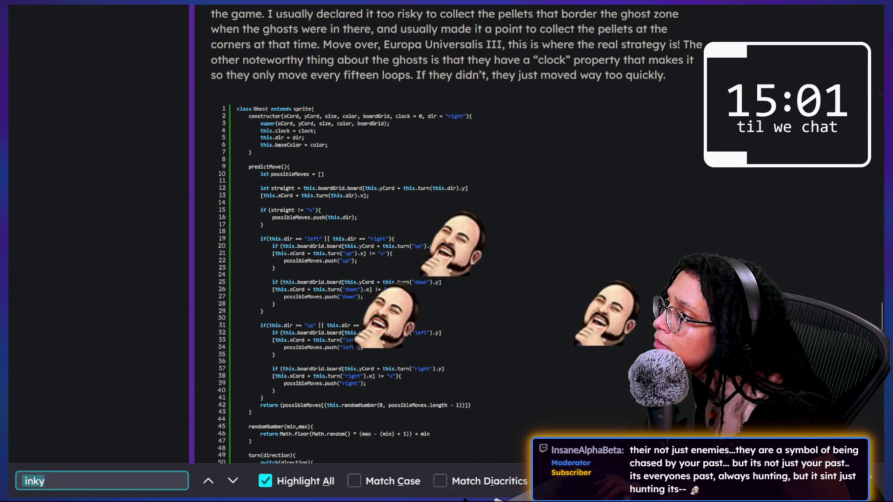
# Zoom in and read the Ghost class code through updatePosition and flee to the LAC 4 note
pyautogui.hotkey('ctrl', '+')
pyautogui.hotkey('ctrl', '+')
pyautogui.hotkey('ctrl', '+')
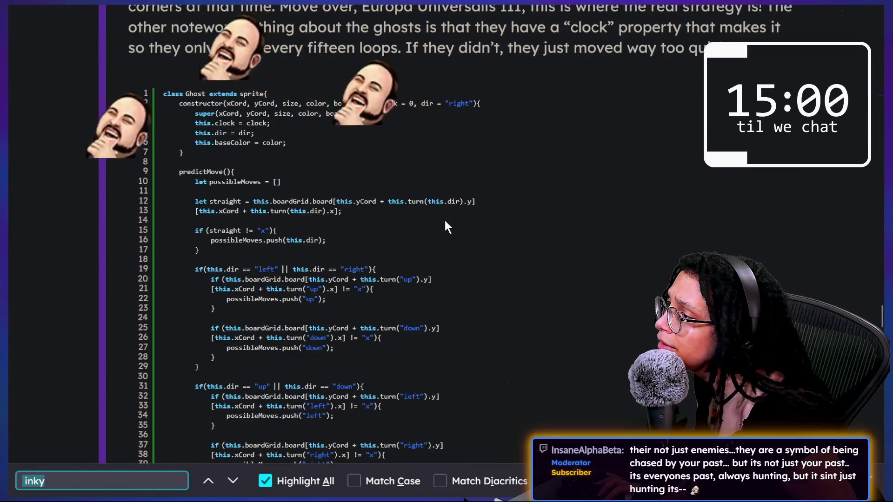
pyautogui.scroll(-1, 445, 222)
pyautogui.scroll(-3, 445, 222)
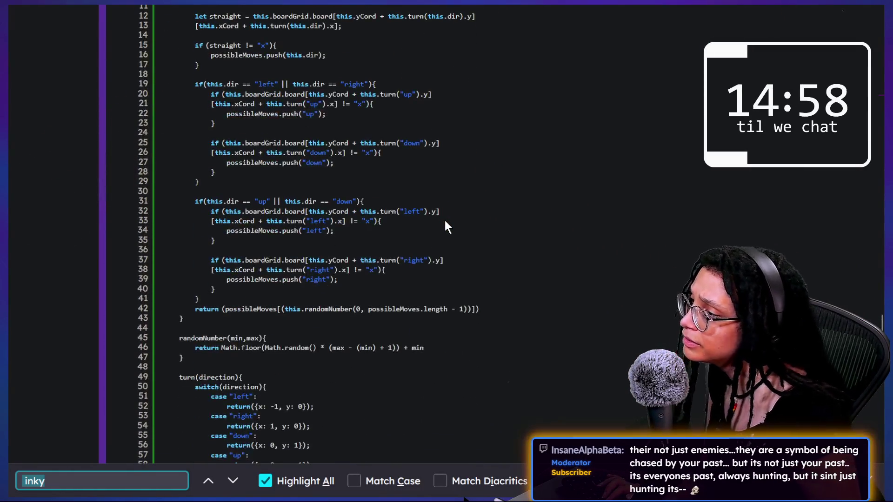
pyautogui.scroll(-2, 444, 221)
pyautogui.scroll(-3, 305, 263)
pyautogui.scroll(-1, 305, 258)
pyautogui.moveTo(250, 264); pyautogui.dragTo(258, 289)
pyautogui.click(258, 288)
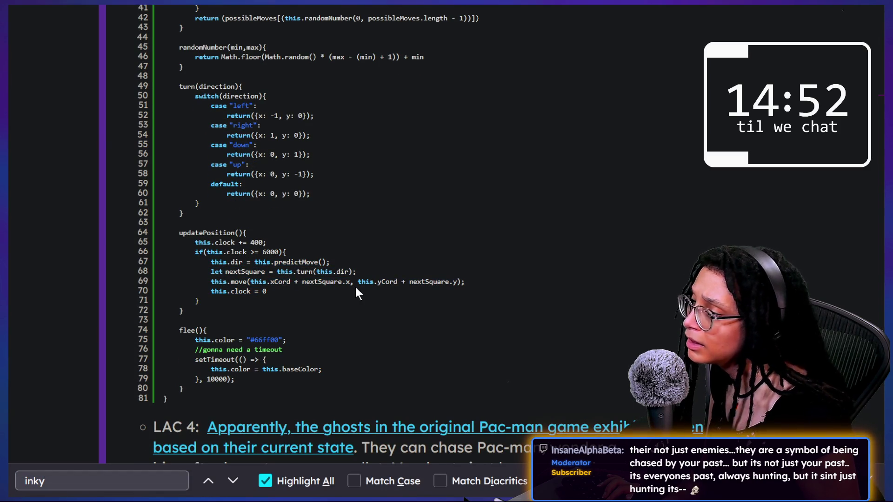
pyautogui.scroll(-1, 357, 292)
pyautogui.scroll(-2, 357, 291)
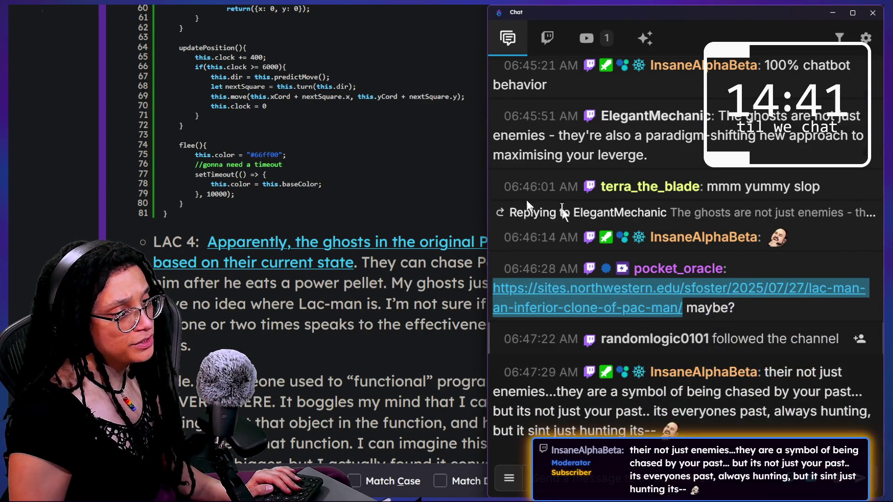
# Scroll the chat to the 06:41–06:42 follow_point and Line2D tip messages, then return to Godot
pyautogui.moveTo(705, 275)
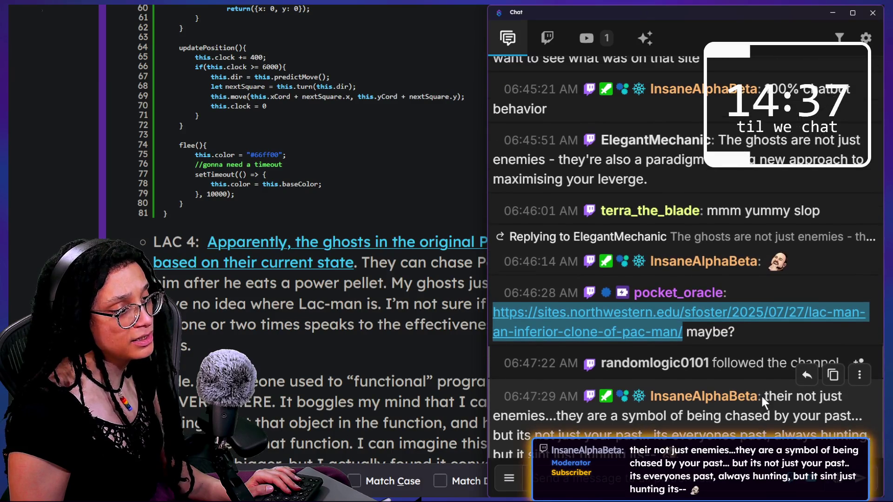
pyautogui.scroll(5, 761, 396)
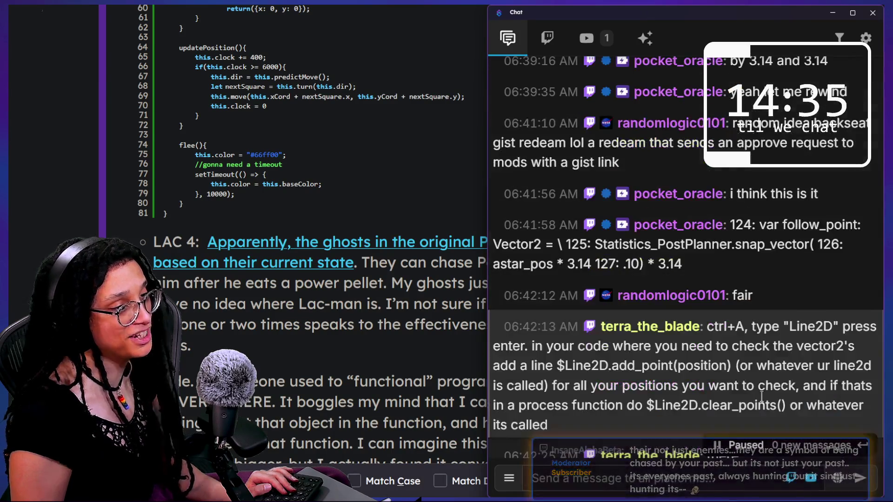
pyautogui.scroll(-1, 678, 402)
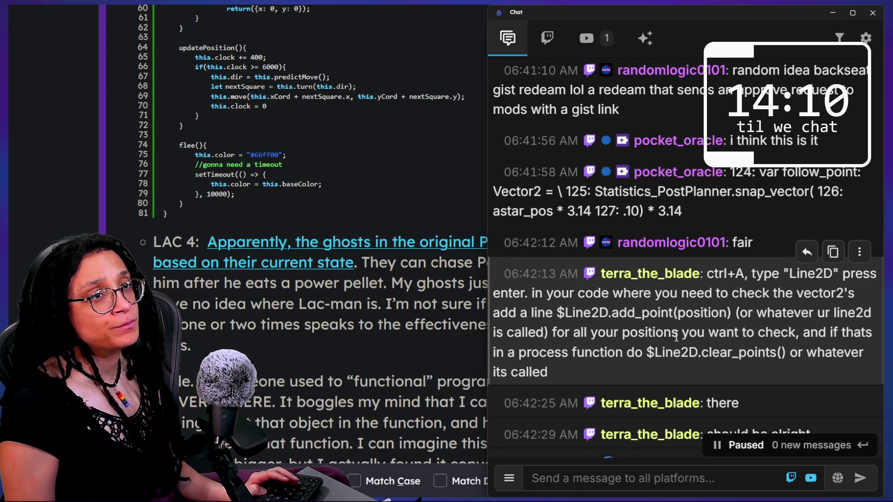
pyautogui.hotkey('alt', 'Tab')
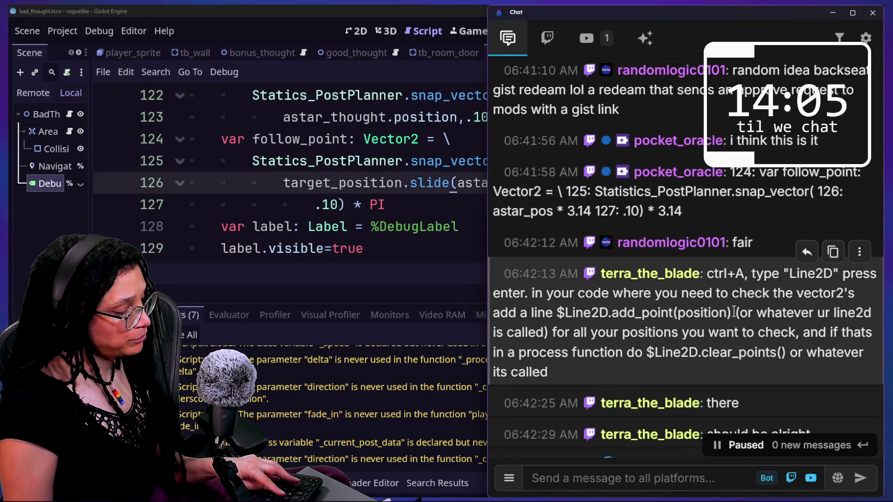
# Move the chat window aside and dock it on the right half of the screen
pyautogui.click(369, 197)
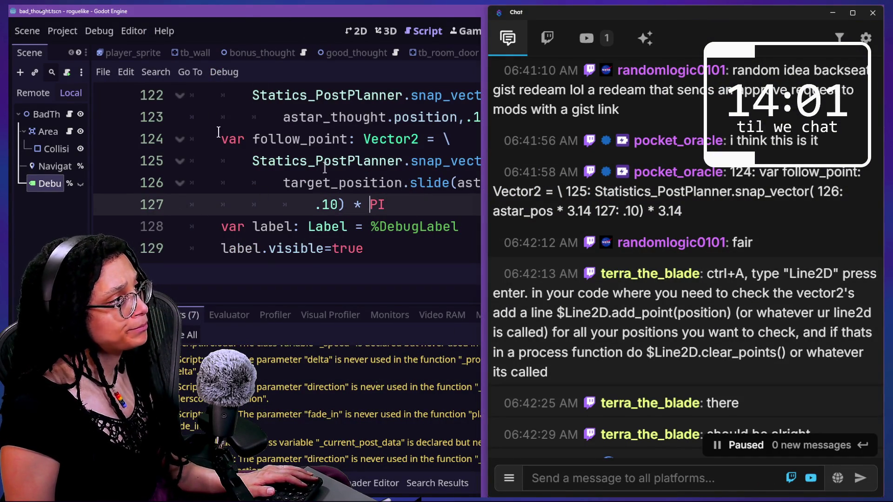
pyautogui.moveTo(692, 16); pyautogui.dragTo(697, 238)
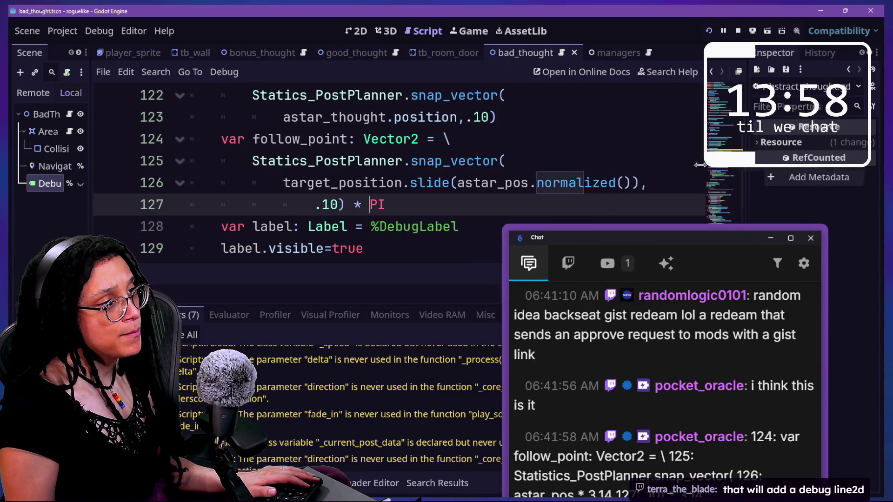
pyautogui.moveTo(750, 169); pyautogui.dragTo(508, 169)
pyautogui.moveTo(591, 240); pyautogui.dragTo(890, 74)
pyautogui.moveTo(837, 69)
pyautogui.mouseDown()
pyautogui.moveTo(610, 91)
pyautogui.moveTo(692, 55)
pyautogui.moveTo(694, 92)
pyautogui.moveTo(652, 74)
pyautogui.moveTo(883, 93)
pyautogui.mouseUp()
pyautogui.click(339, 213)
# Bring the follow_point lines into view and hide the output panel for more code room
pyautogui.press('Down')
pyautogui.press('Down')
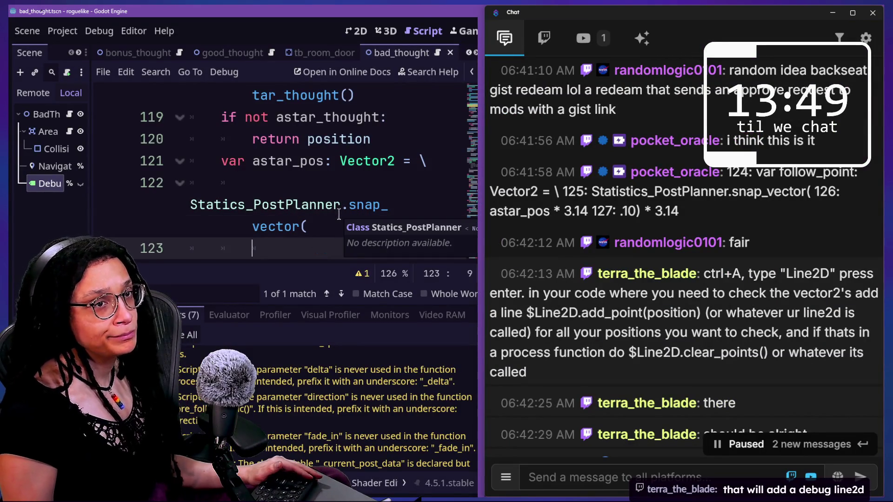
pyautogui.scroll(1, 339, 214)
pyautogui.scroll(-3, 339, 213)
pyautogui.press('F5')
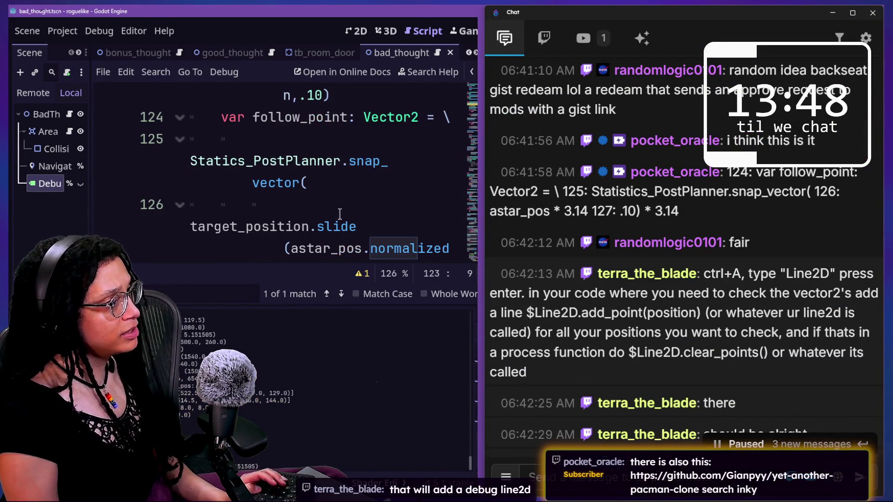
pyautogui.press('F8')
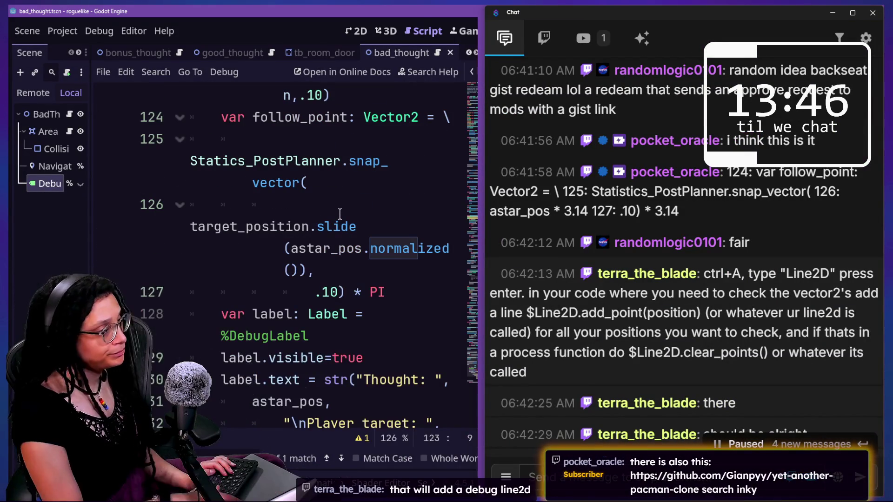
pyautogui.scroll(-3, 340, 213)
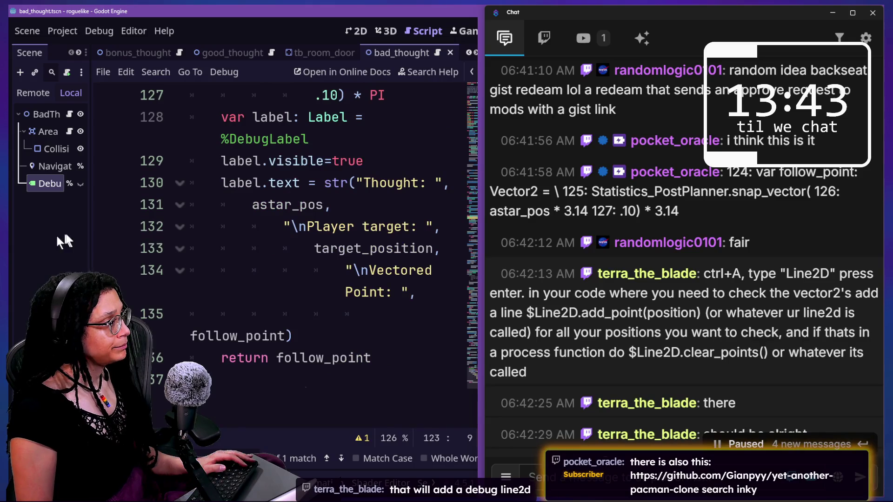
# Inspect the target_position, snap_vector and PI multiplier lines of follow_point
pyautogui.click(432, 250)
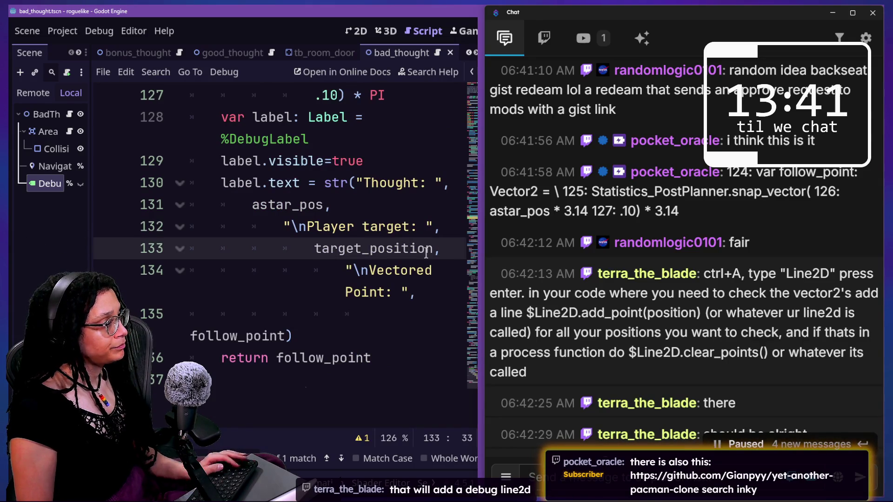
pyautogui.scroll(-5, 426, 254)
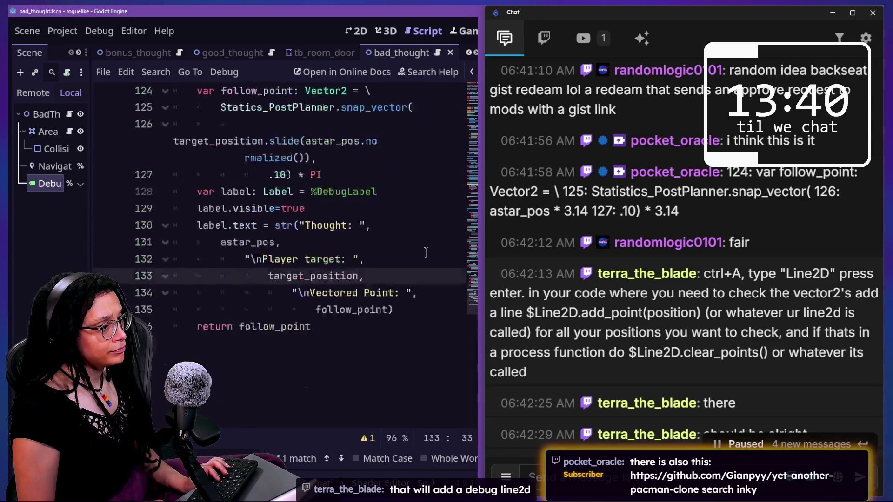
pyautogui.scroll(5, 426, 254)
pyautogui.moveTo(426, 255)
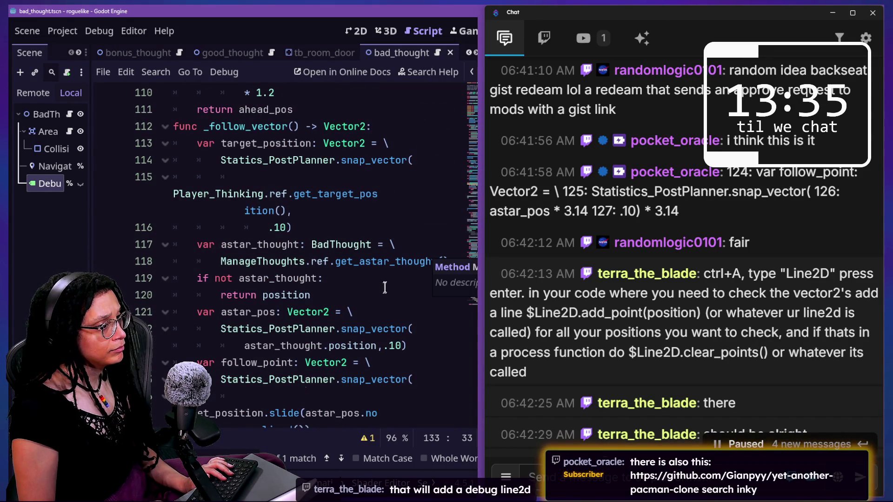
pyautogui.scroll(-2, 390, 295)
pyautogui.click(431, 281)
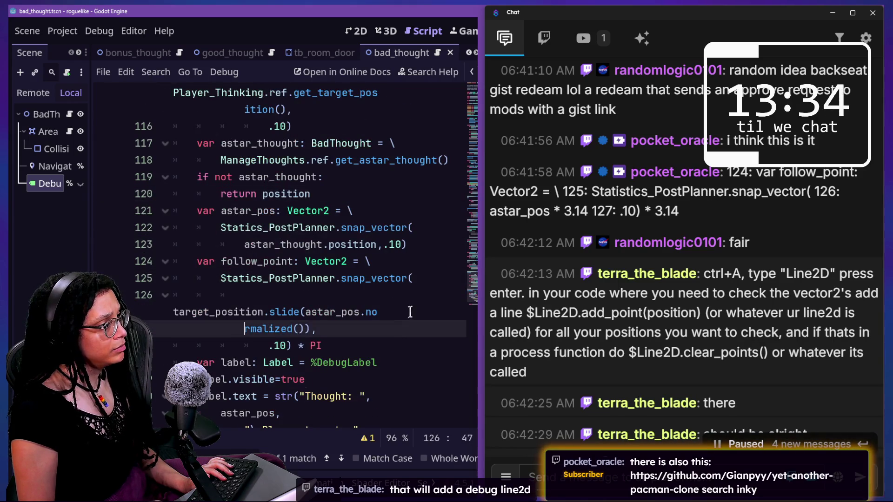
pyautogui.click(406, 325)
pyautogui.click(405, 352)
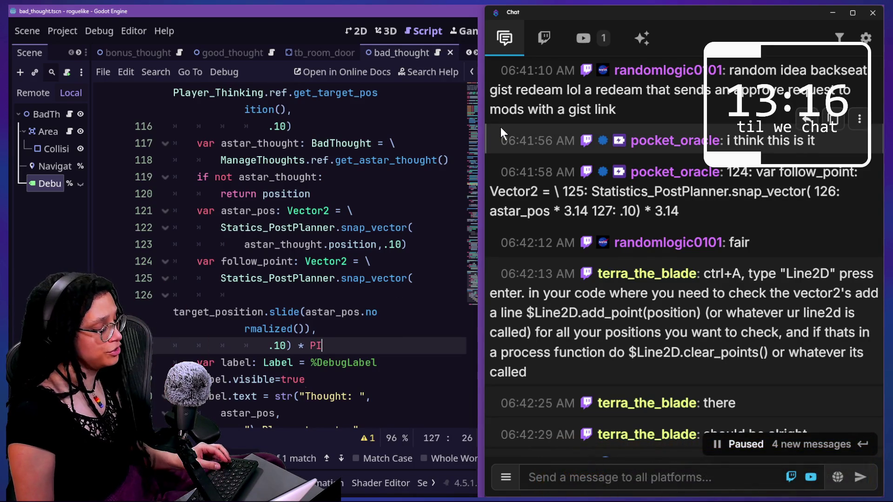
pyautogui.hotkey('alt', 'Tab')
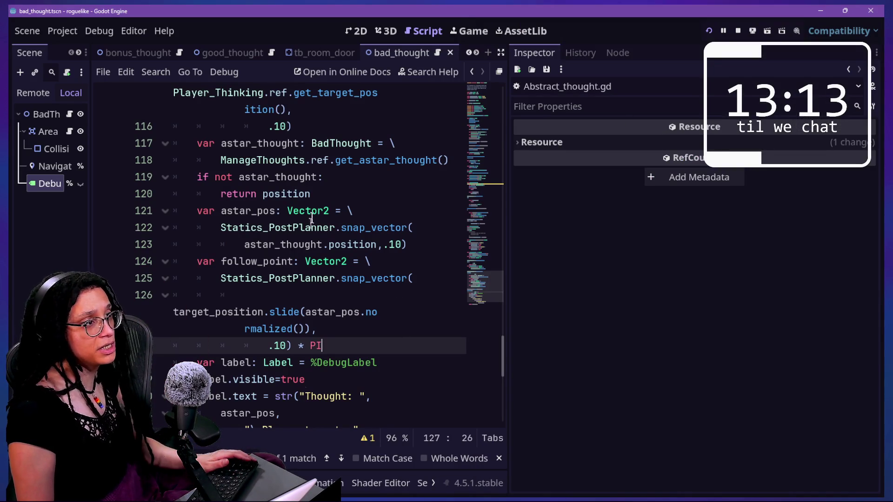
pyautogui.click(488, 30)
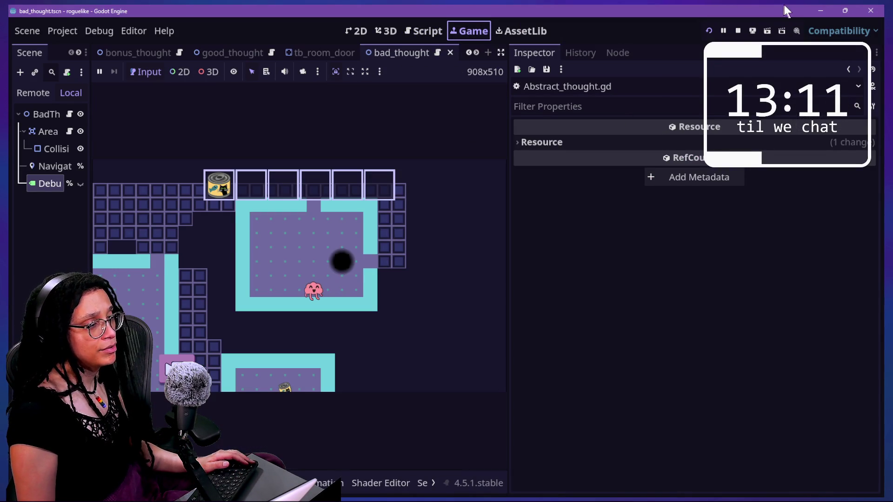
pyautogui.click(707, 29)
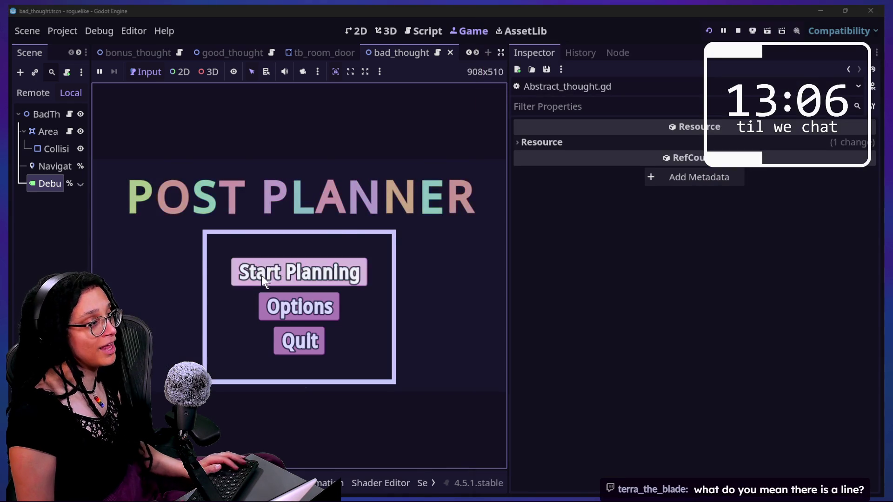
pyautogui.click(262, 275)
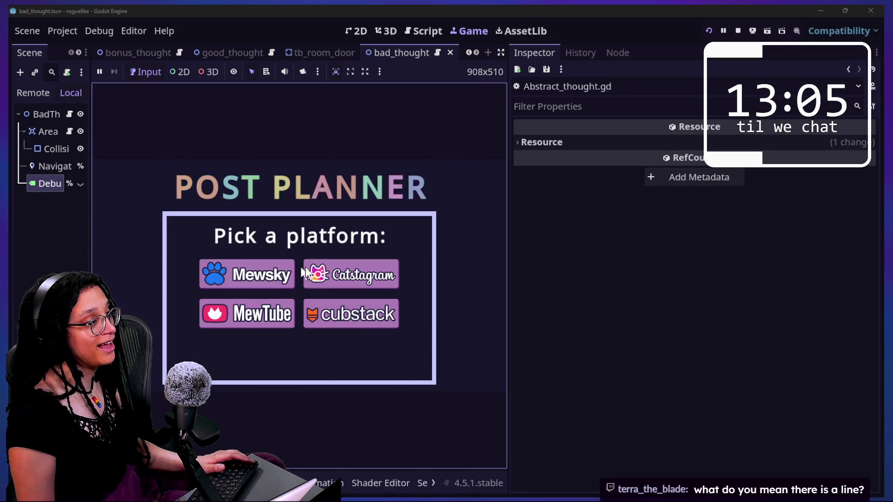
pyautogui.click(372, 267)
pyautogui.moveTo(508, 224); pyautogui.dragTo(768, 271)
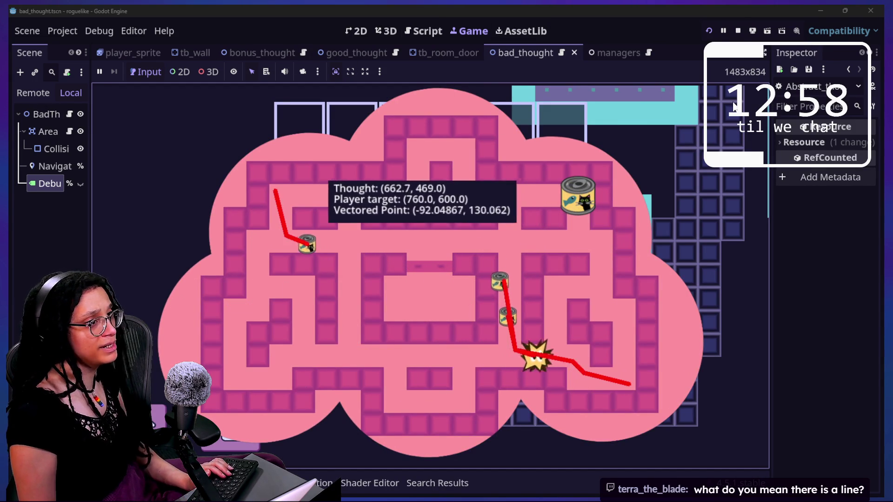
pyautogui.click(738, 30)
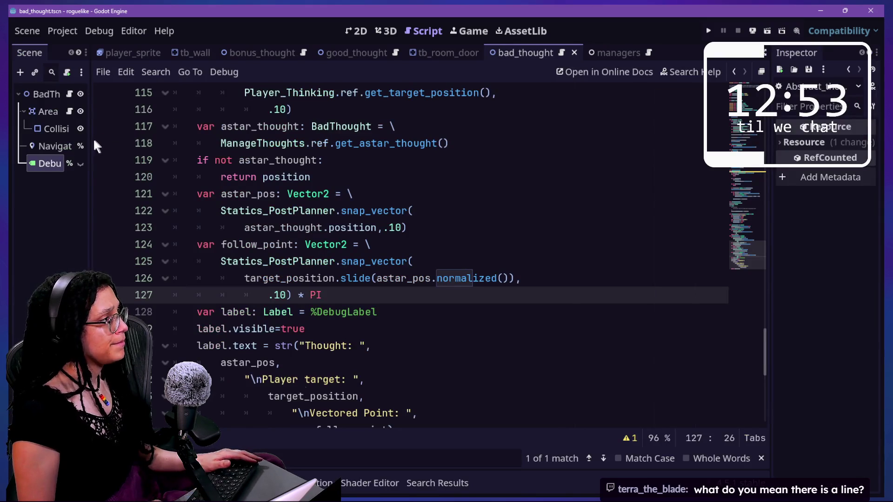
# Widen the scene tree and select the NavigationAgent2D node to inspect its debug path settings
pyautogui.moveTo(90, 144); pyautogui.dragTo(181, 143)
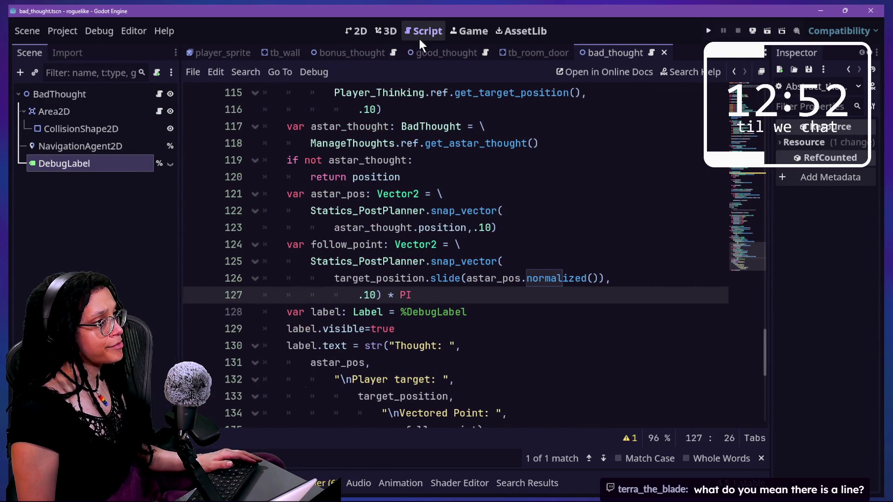
pyautogui.click(381, 160)
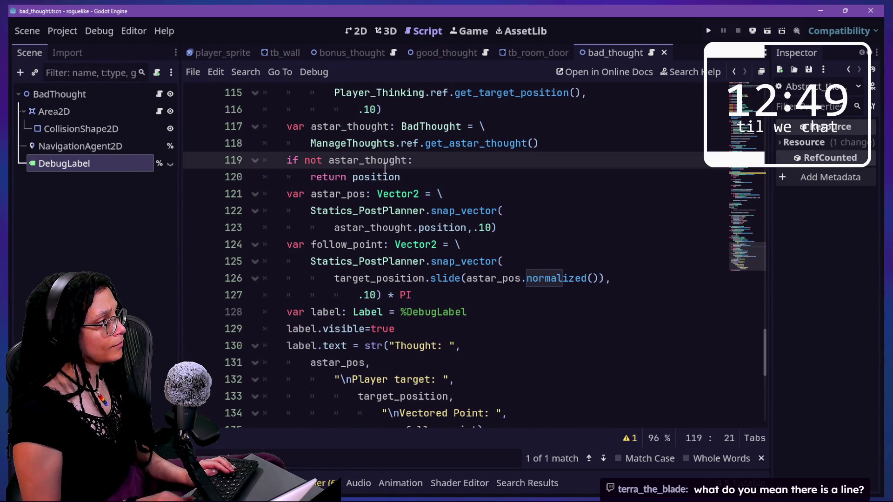
pyautogui.click(134, 146)
pyautogui.click(850, 330)
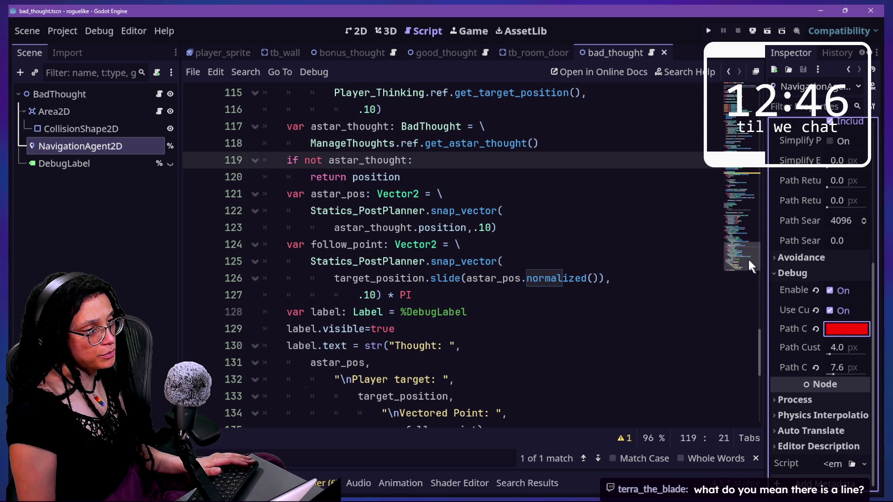
pyautogui.keyDown('shift'); pyautogui.click(688, 310); pyautogui.keyUp('shift')
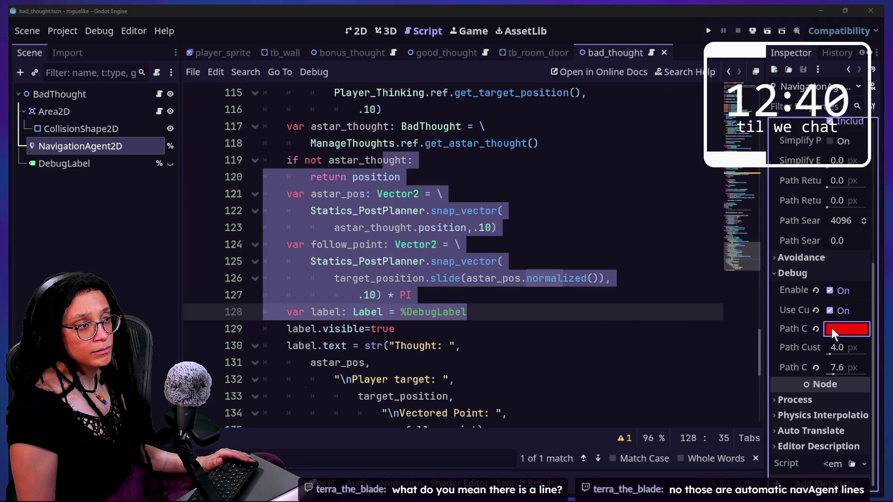
pyautogui.click(624, 182)
# Reset Path Custom Color from red to white, toggle Use Custom off and on, and save
pyautogui.click(855, 328)
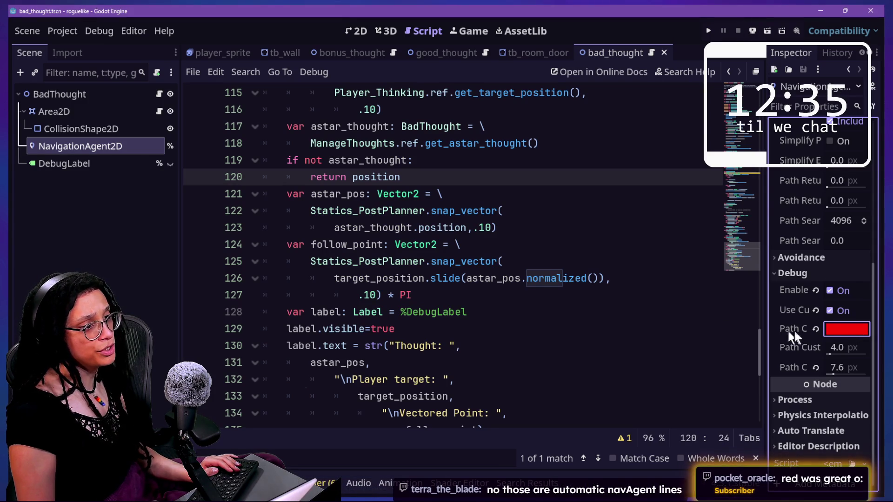
pyautogui.click(816, 329)
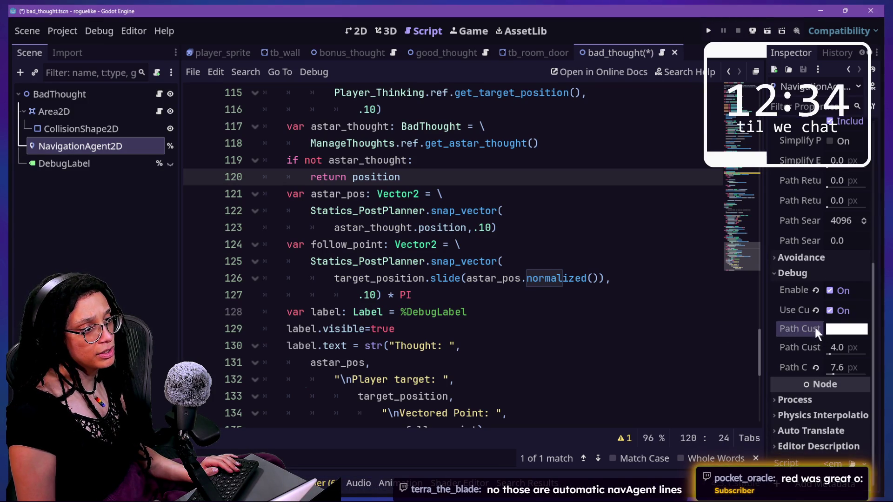
pyautogui.moveTo(766, 325); pyautogui.dragTo(594, 325)
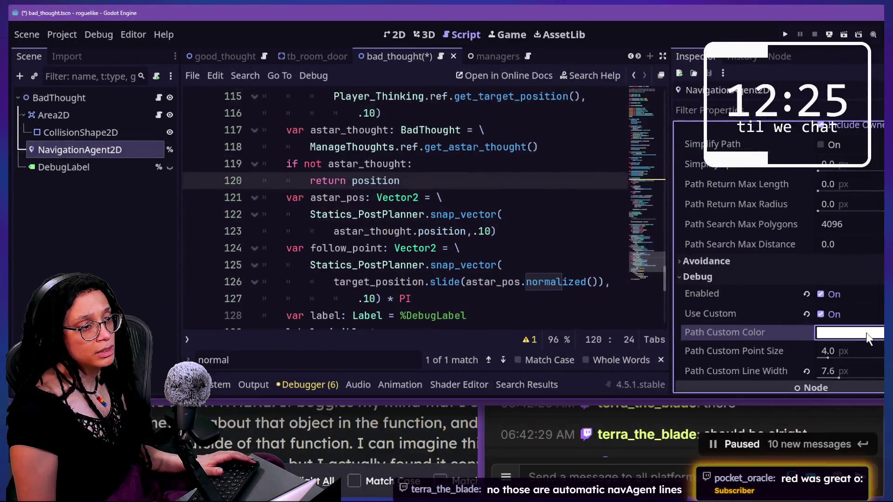
pyautogui.click(827, 314)
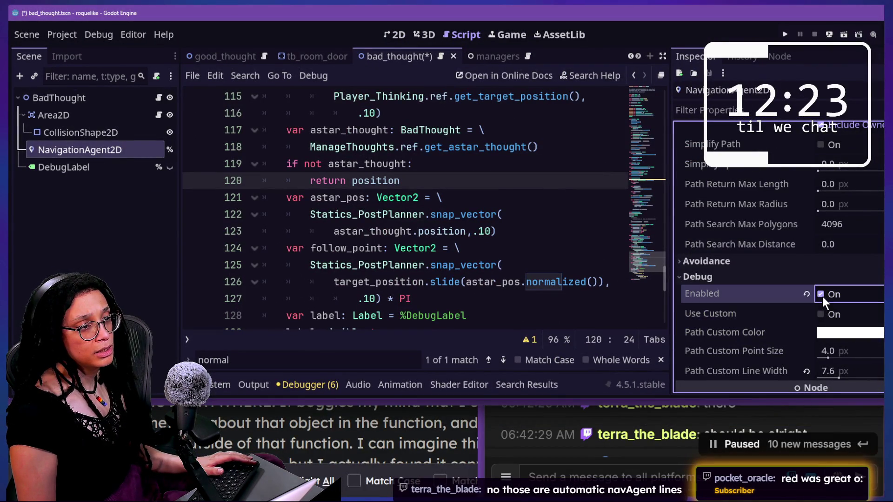
pyautogui.click(820, 314)
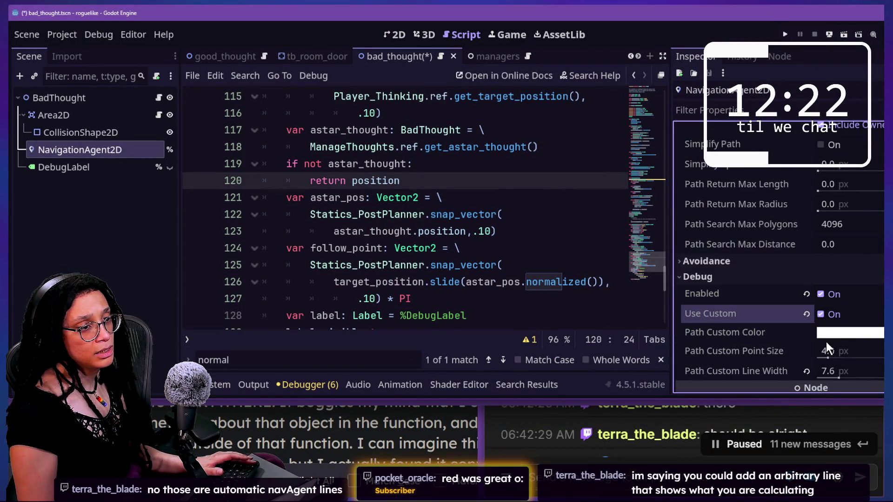
pyautogui.hotkey('ctrl', 's')
pyautogui.doubleClick(725, 19)
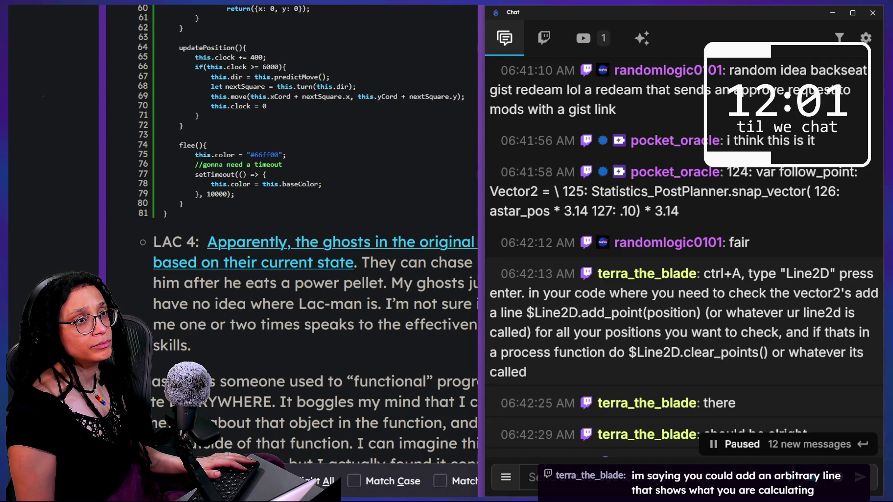
# Open File Explorer on G:\Godot and launch the Godot_4.5.1 build
pyautogui.press('super+e')
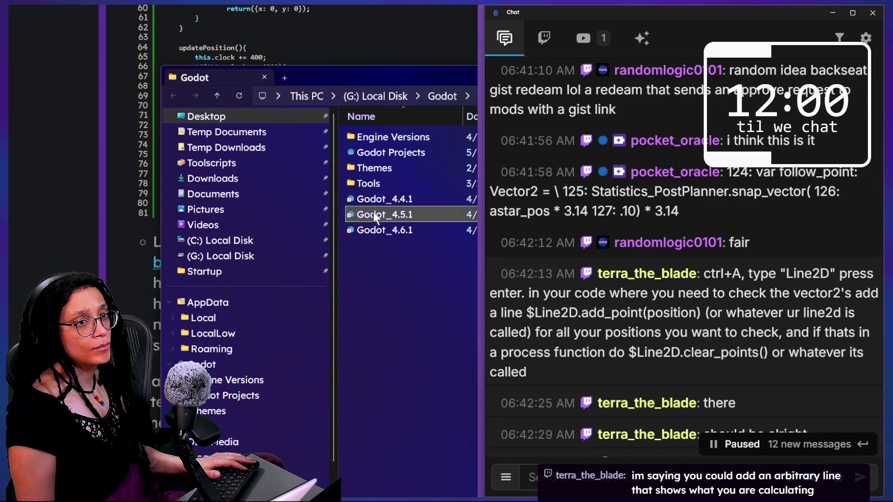
pyautogui.click(373, 213)
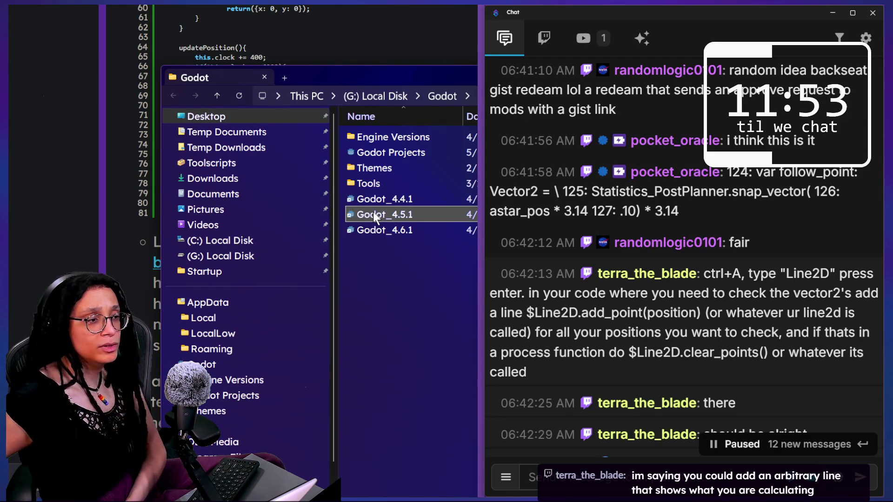
pyautogui.doubleClick(373, 214)
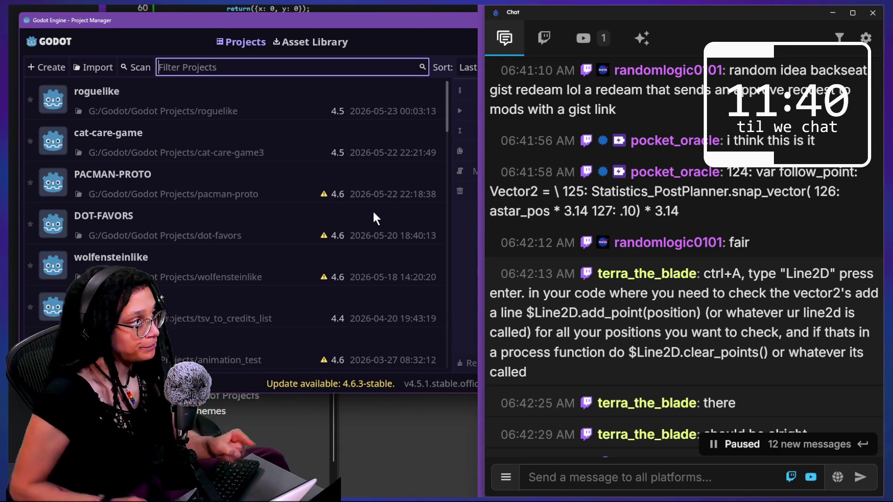
# Open the roguelike project from the Project Manager list
pyautogui.click(187, 93)
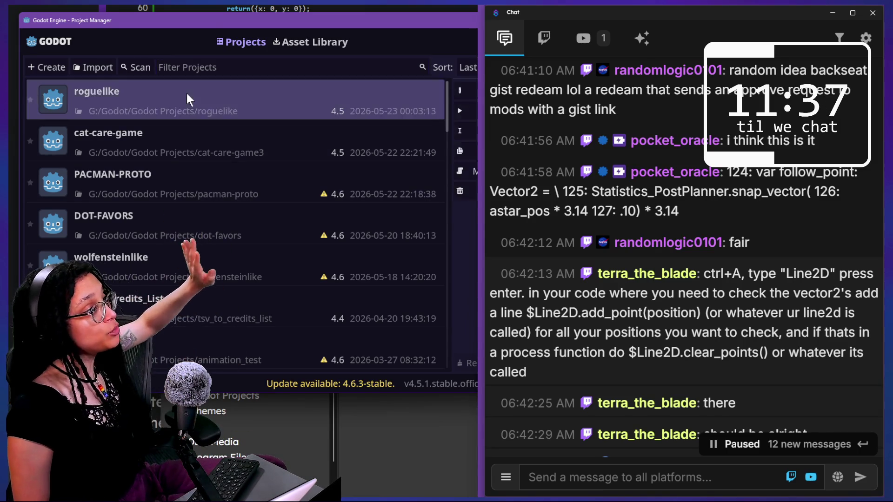
pyautogui.doubleClick(187, 93)
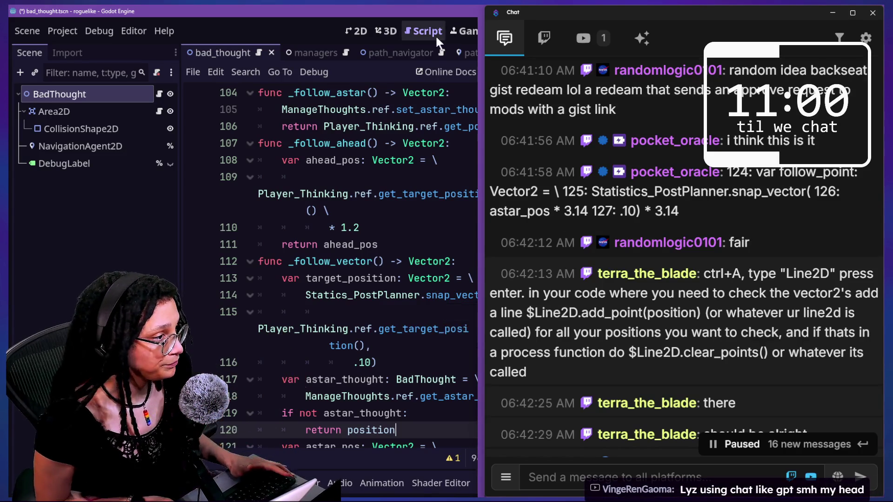
# Switch between chat and script, then review bad_thought's code on lines 108–112
pyautogui.click(400, 245)
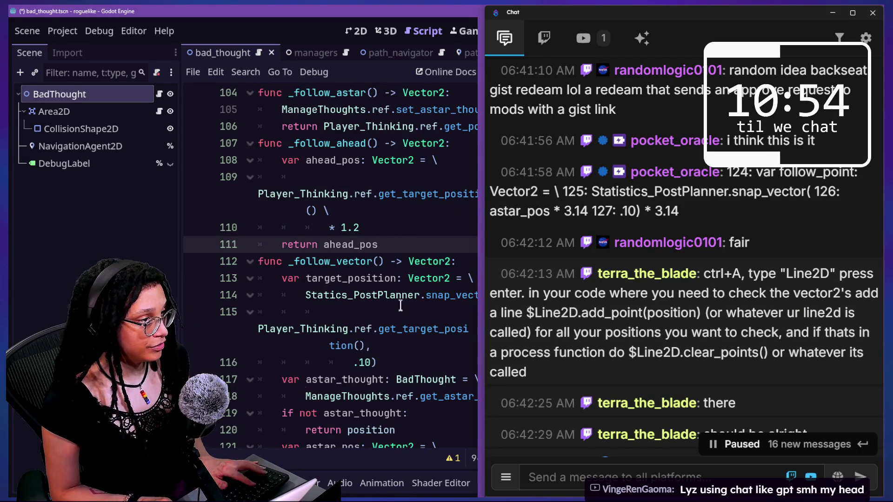
pyautogui.click(658, 289)
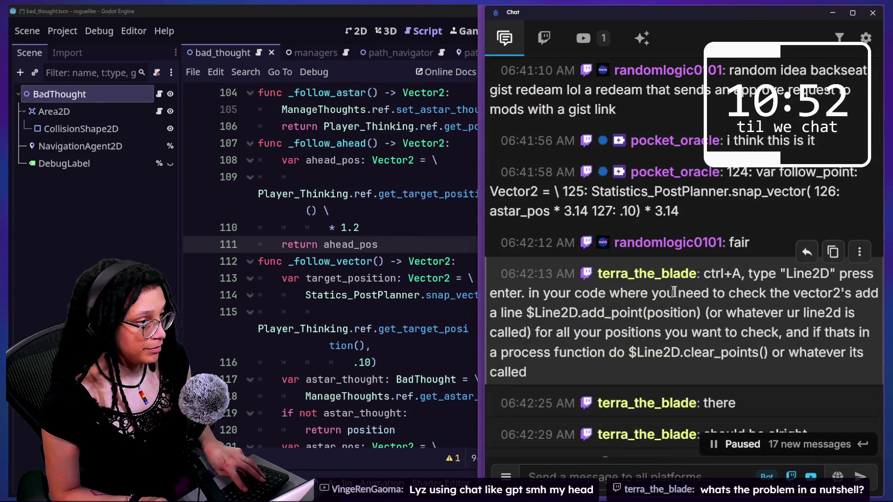
pyautogui.click(348, 295)
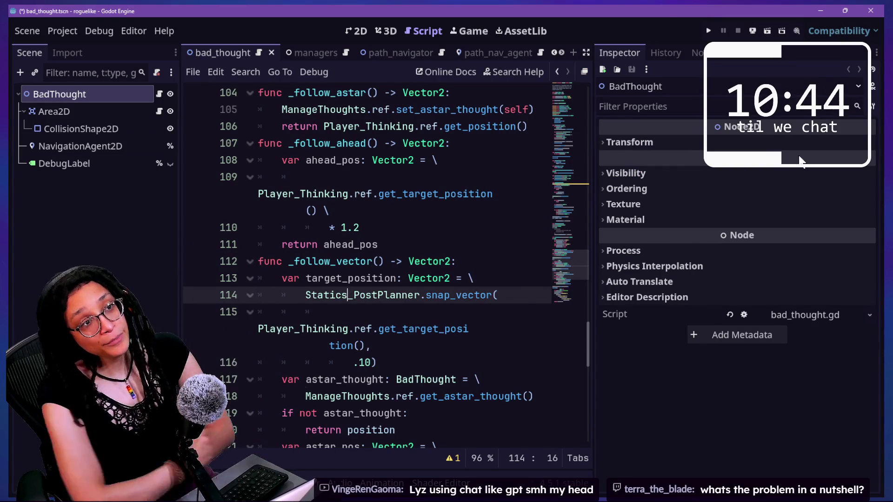
pyautogui.moveTo(799, 161)
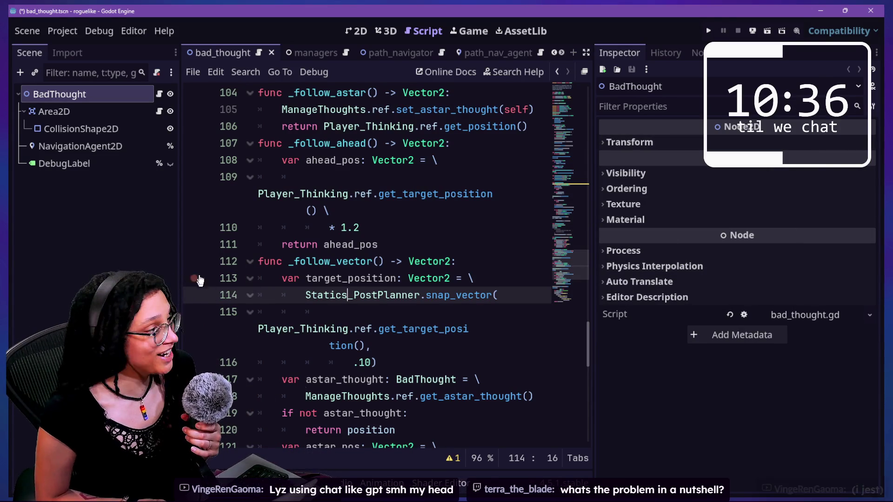
pyautogui.click(378, 94)
pyautogui.click(400, 182)
pyautogui.moveTo(411, 259); pyautogui.dragTo(378, 162)
pyautogui.click(345, 126)
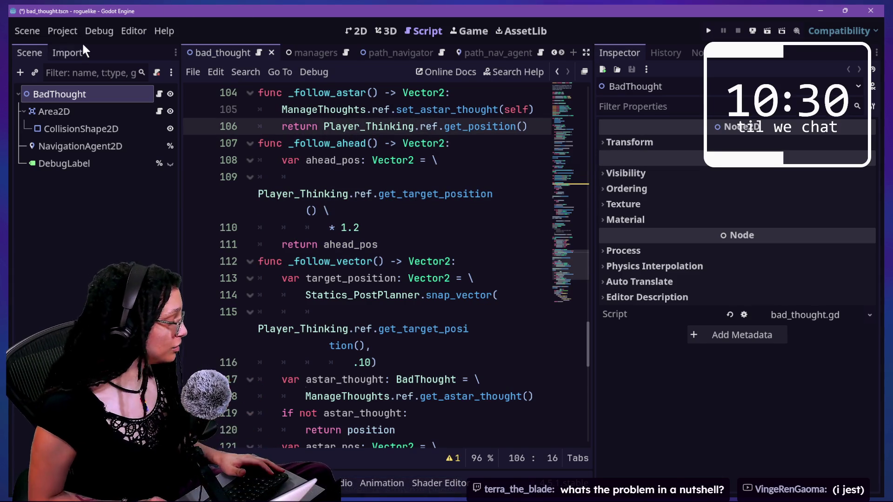
# Set NavigationAgent2D's debug Path Custom Color to blue (000dff) and enable distraction-free mode
pyautogui.click(104, 146)
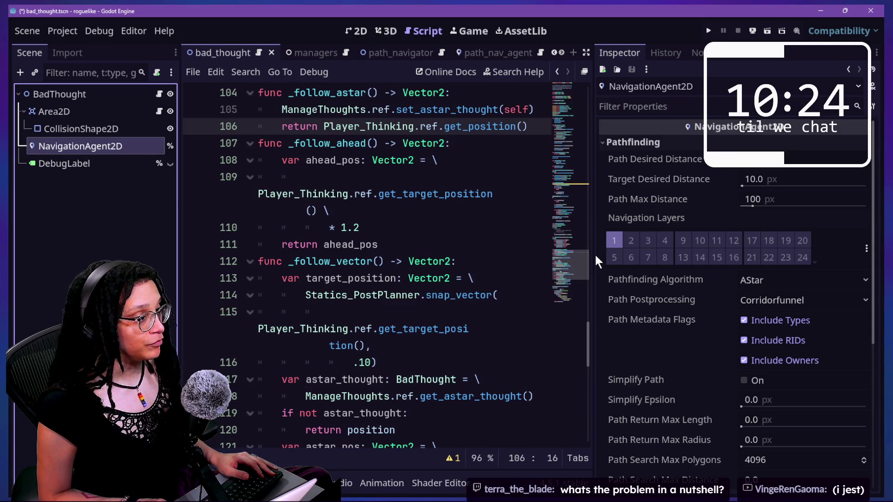
pyautogui.scroll(-5, 682, 331)
pyautogui.click(749, 327)
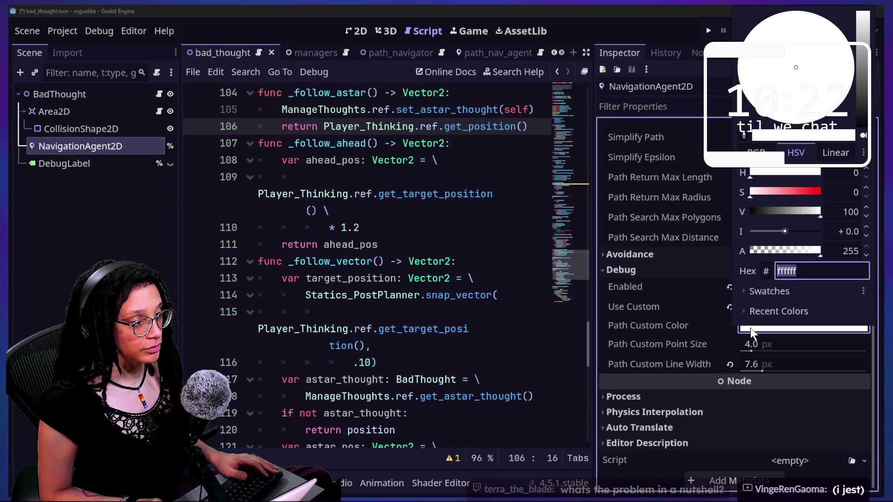
pyautogui.click(805, 188)
pyautogui.moveTo(804, 172); pyautogui.dragTo(795, 172)
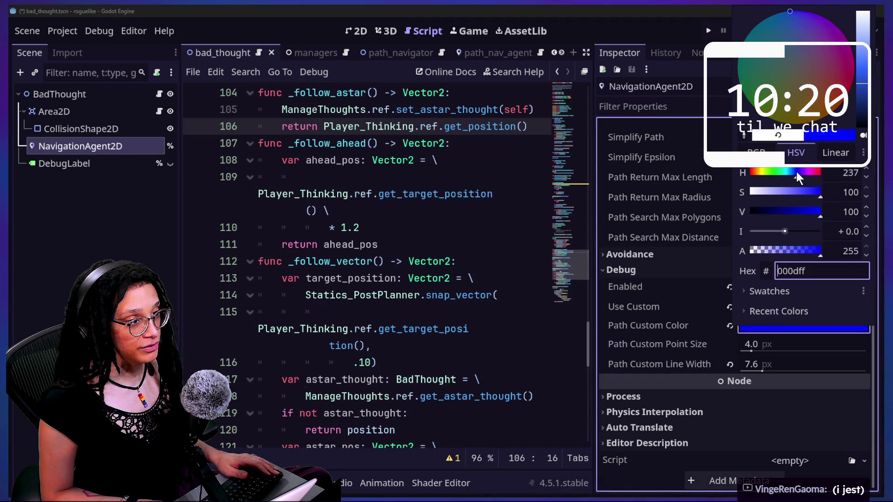
pyautogui.keyDown('shift'); pyautogui.click(328, 211); pyautogui.keyUp('shift')
pyautogui.press('Escape')
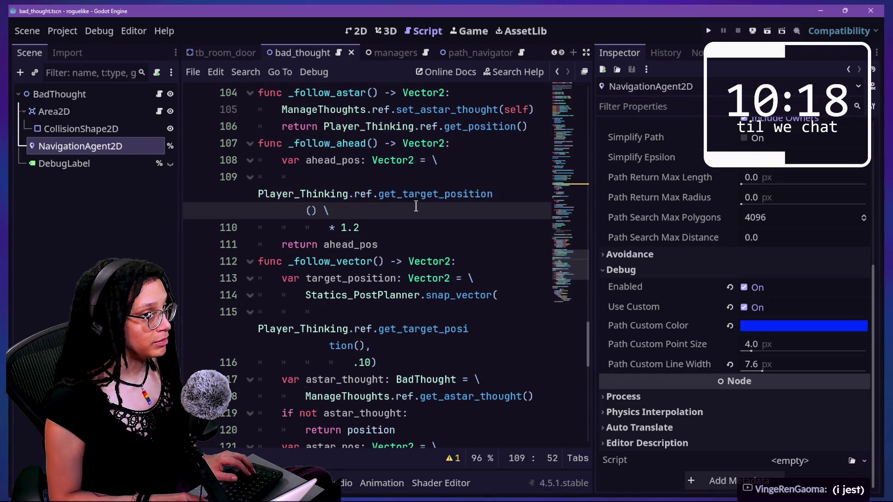
pyautogui.hotkey('ctrl', 'shift', 'F11')
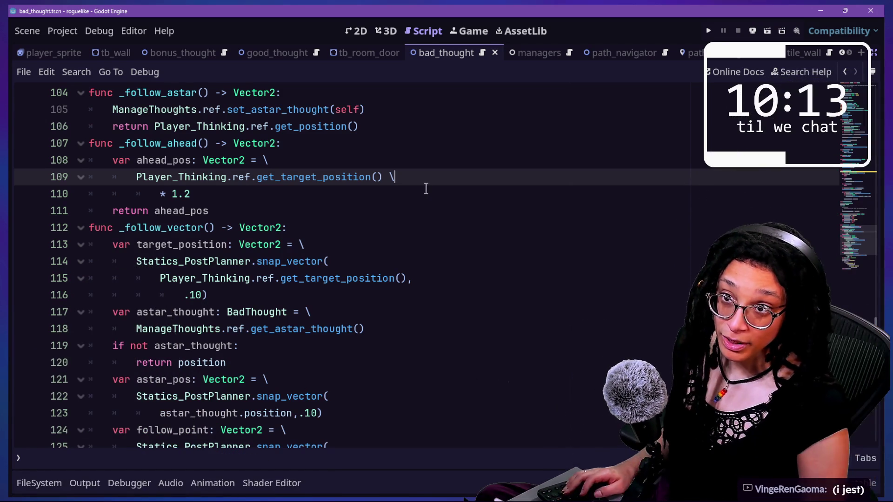
pyautogui.hotkey('alt', 'Tab')
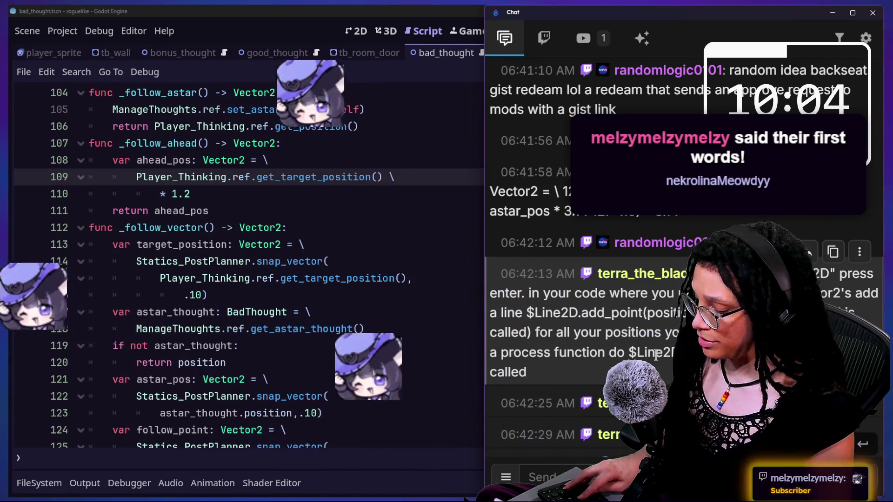
pyautogui.scroll(-4, 404, 265)
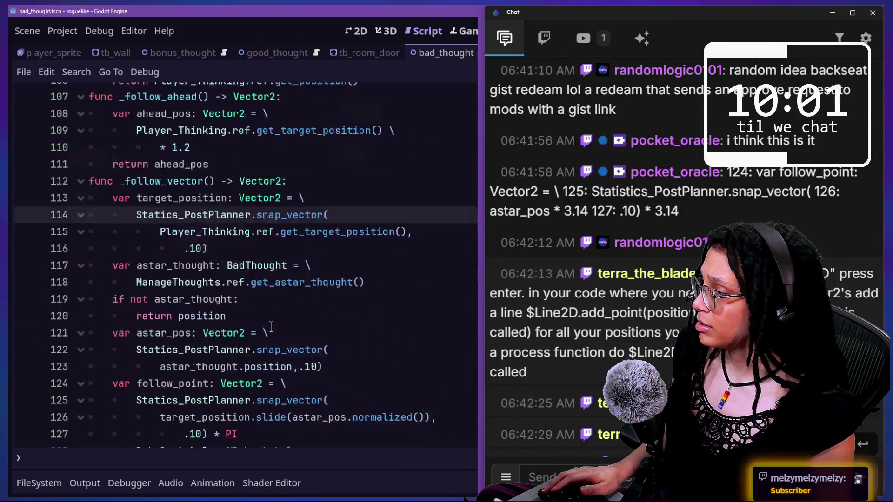
pyautogui.scroll(1, 272, 328)
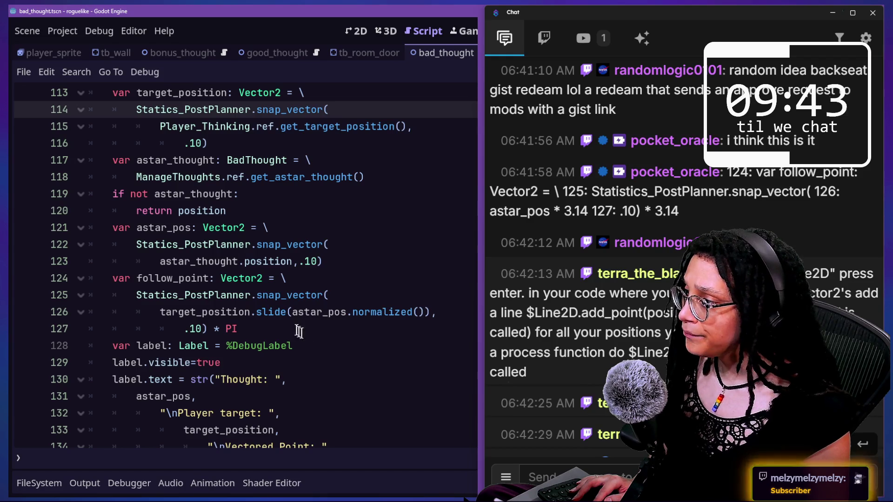
pyautogui.click(157, 312)
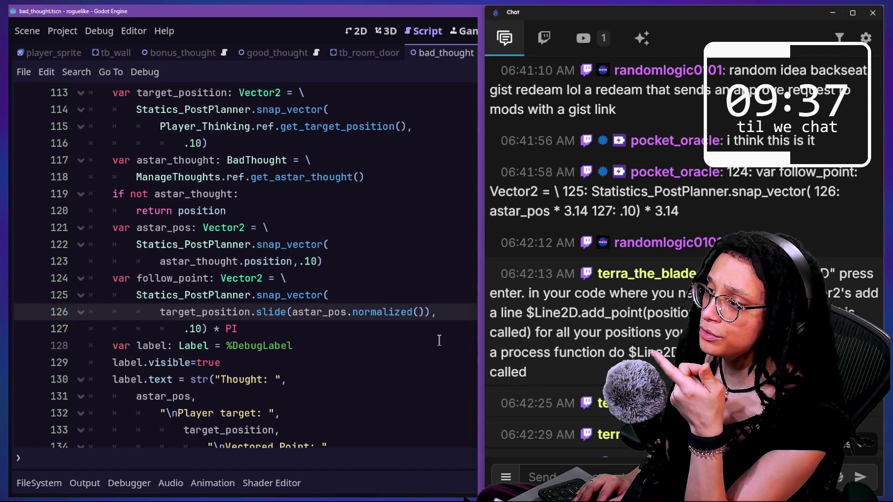
# On line 126, delete 'target_position.slide(' and '.normalized()' and multiply astar_pos by PI
pyautogui.write('a')
pyautogui.press('BackSpace')
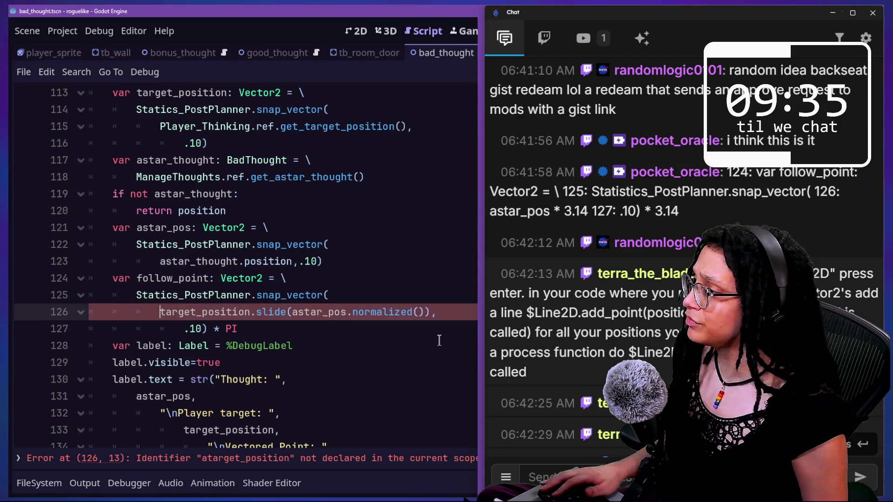
pyautogui.moveTo(158, 312)
pyautogui.mouseDown()
pyautogui.moveTo(257, 324)
pyautogui.moveTo(289, 318)
pyautogui.mouseUp()
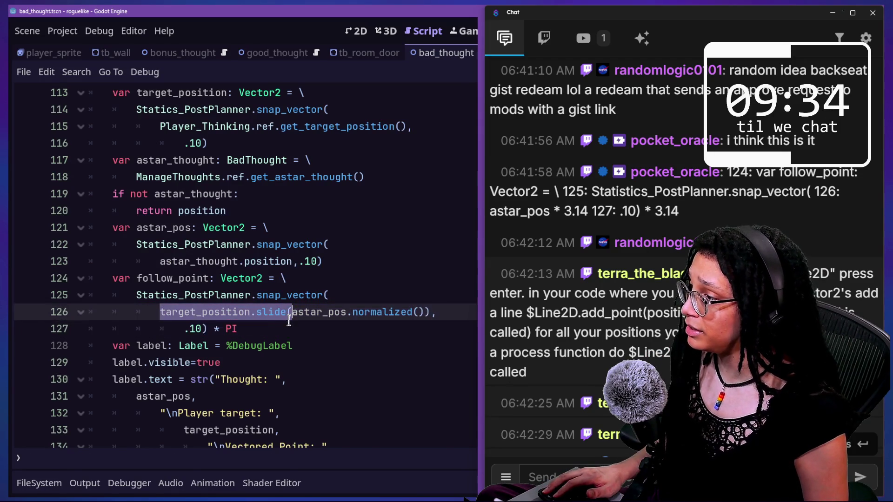
pyautogui.press('BackSpace')
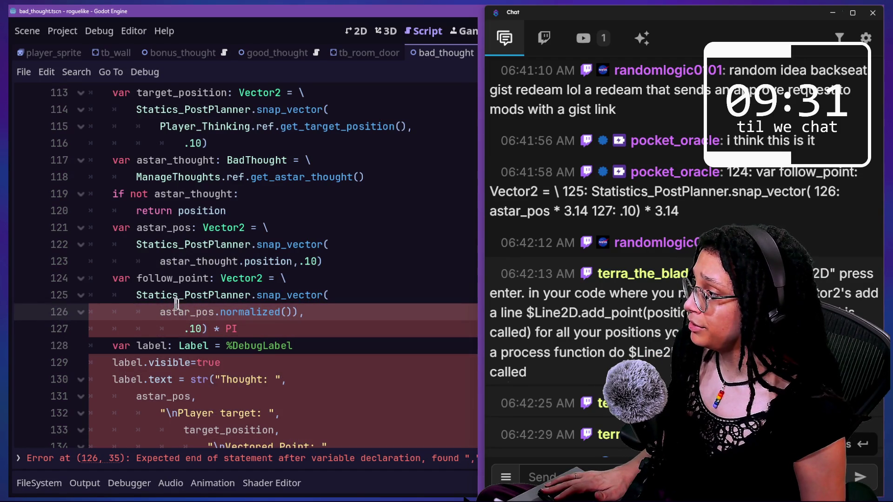
pyautogui.moveTo(224, 315)
pyautogui.mouseDown()
pyautogui.moveTo(306, 321)
pyautogui.moveTo(293, 314)
pyautogui.mouseUp()
pyautogui.press('BackSpace')
pyautogui.press('BackSpace')
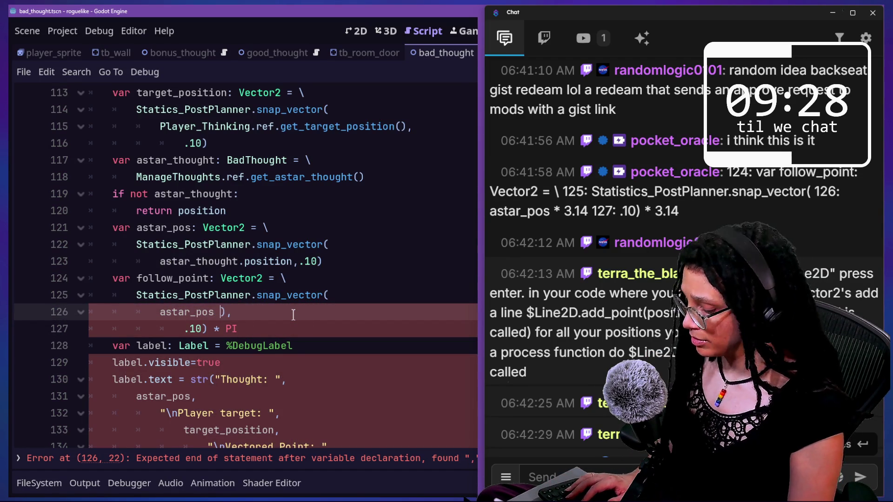
pyautogui.write('* PI')
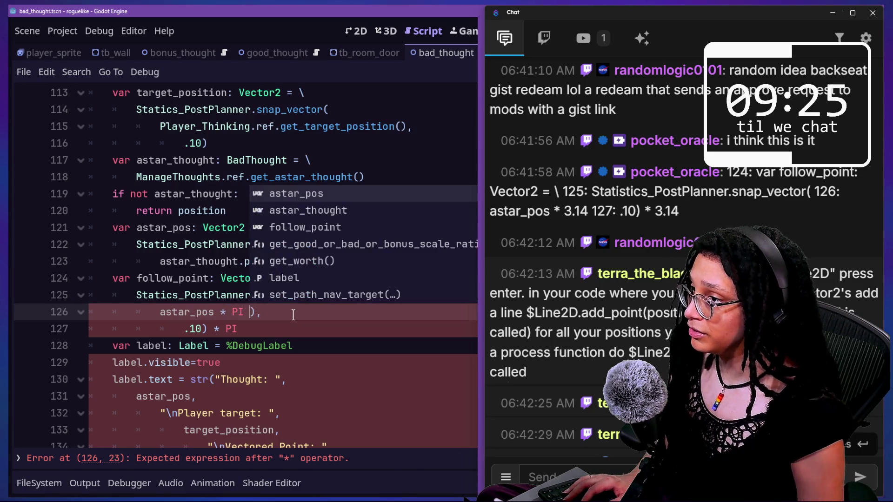
pyautogui.click(251, 330)
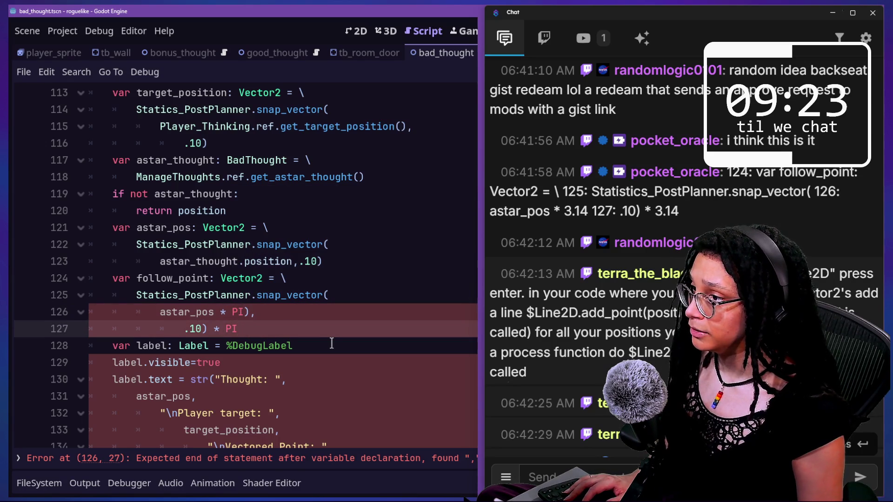
# Fix the parentheses after PI so the snap call on line 126 closes correctly
pyautogui.click(247, 312)
pyautogui.write(')')
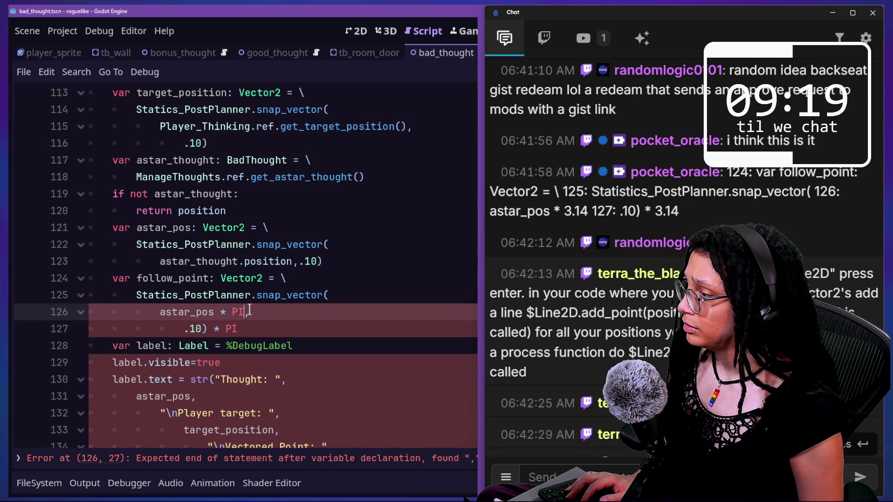
pyautogui.press('BackSpace')
pyautogui.write('),.')
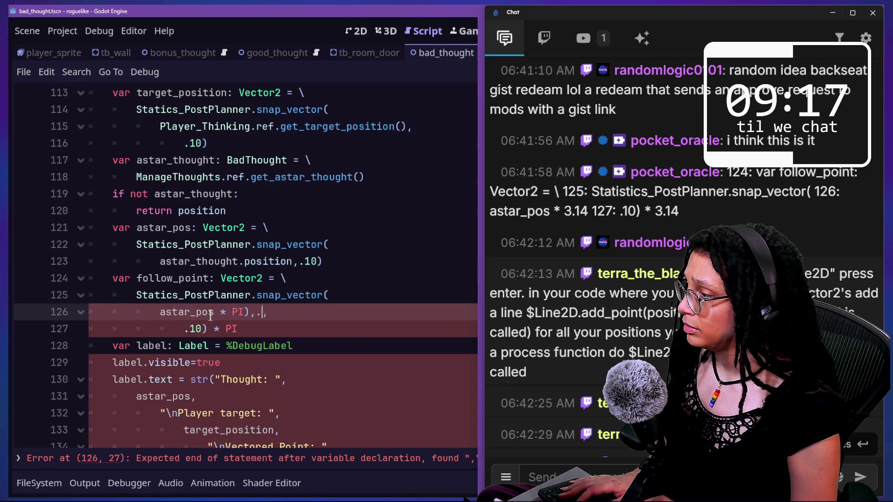
pyautogui.press('BackSpace')
pyautogui.press('BackSpace')
pyautogui.press('BackSpace')
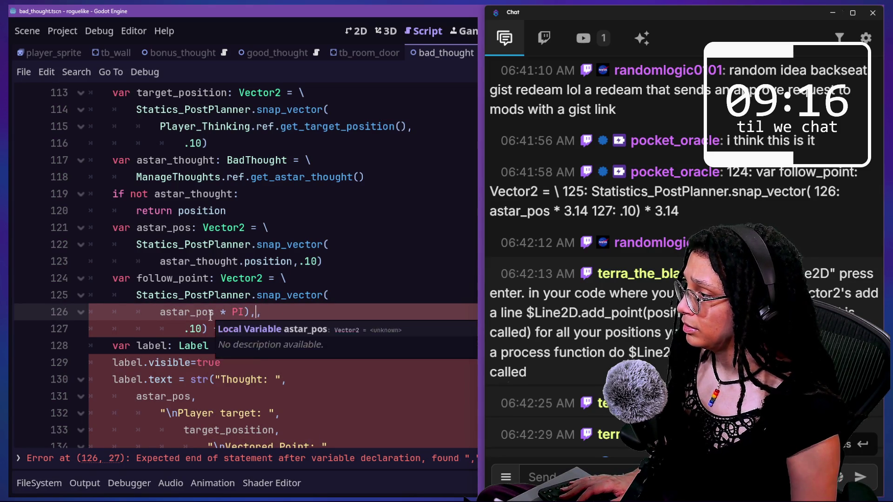
pyautogui.press('BackSpace')
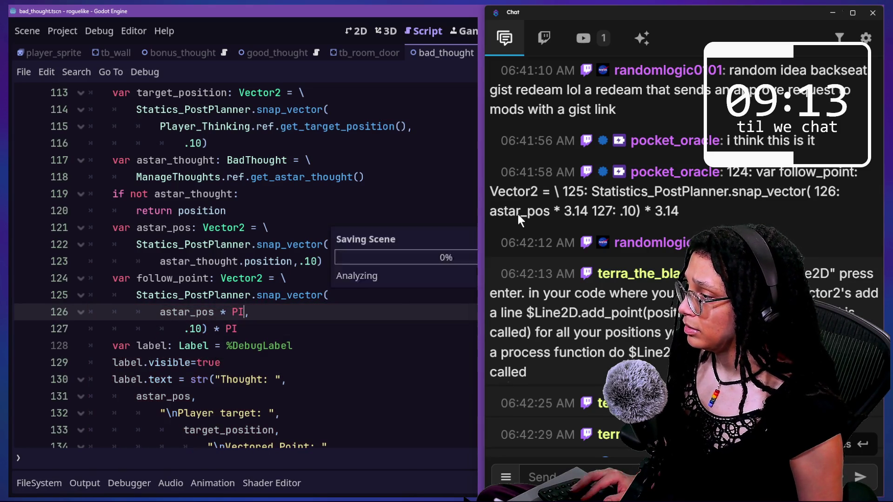
pyautogui.moveTo(744, 321)
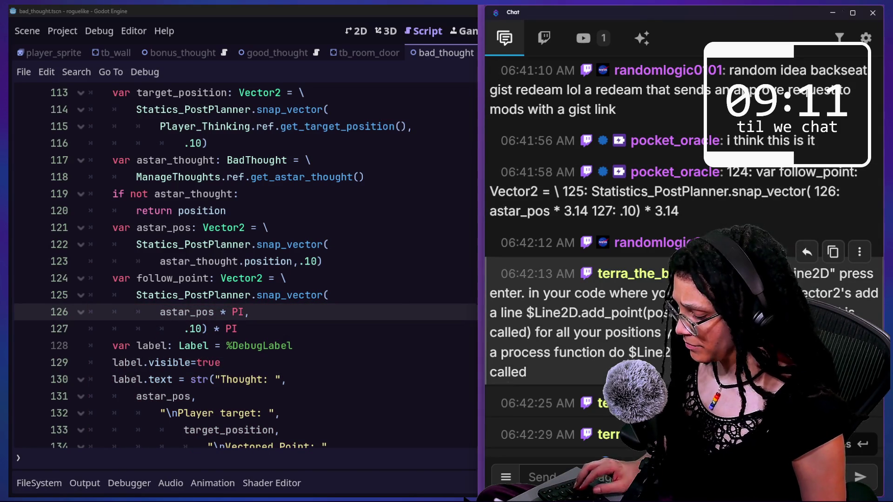
pyautogui.click(467, 227)
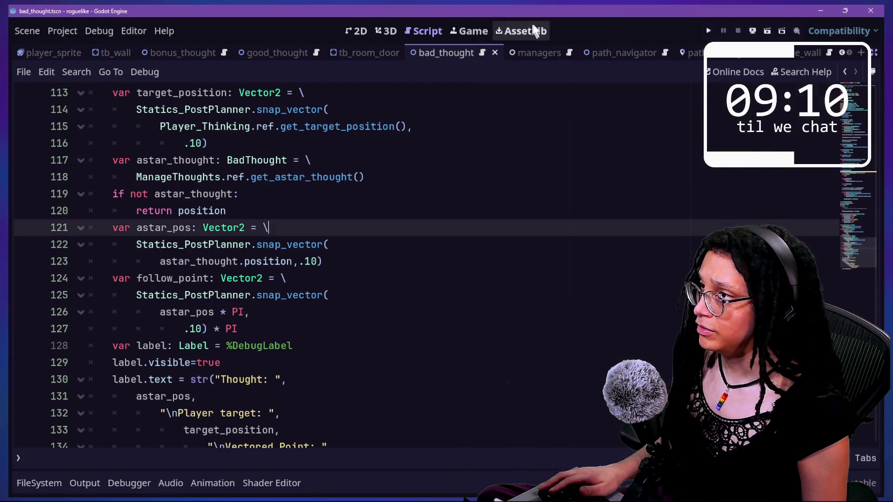
# Test-run the game through Start Planning and the Catstagram level, then stop it
pyautogui.click(708, 30)
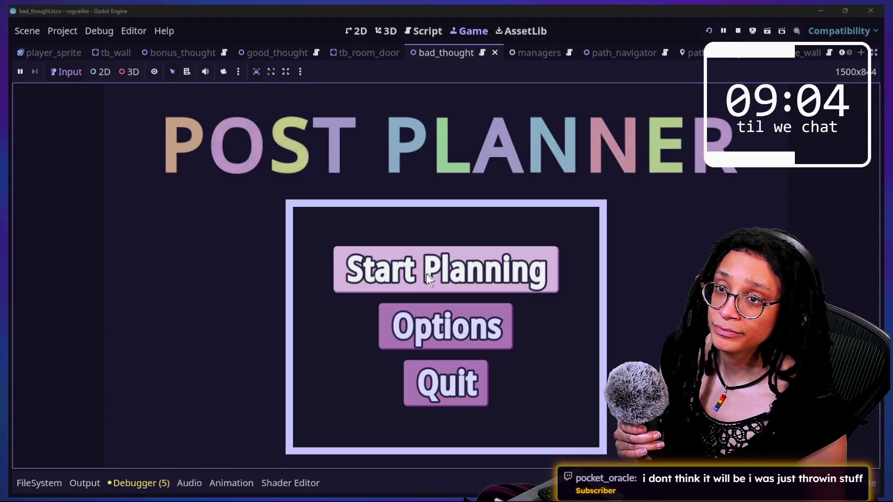
pyautogui.click(425, 274)
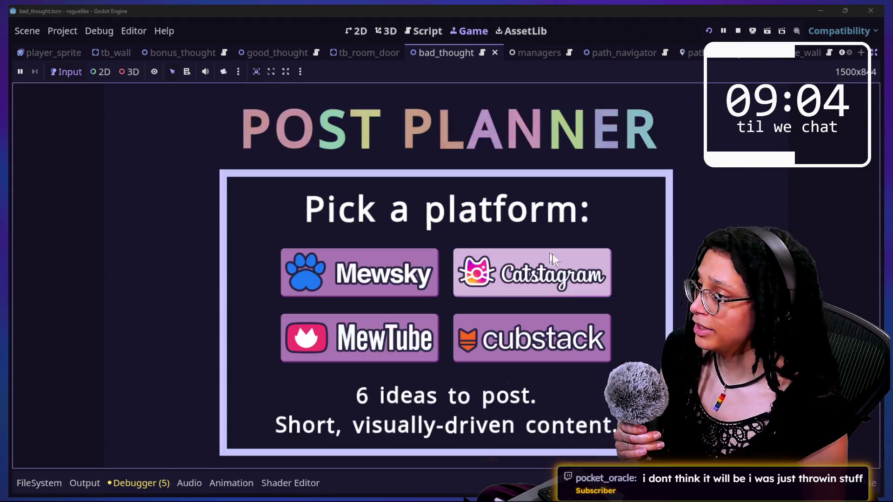
pyautogui.click(552, 266)
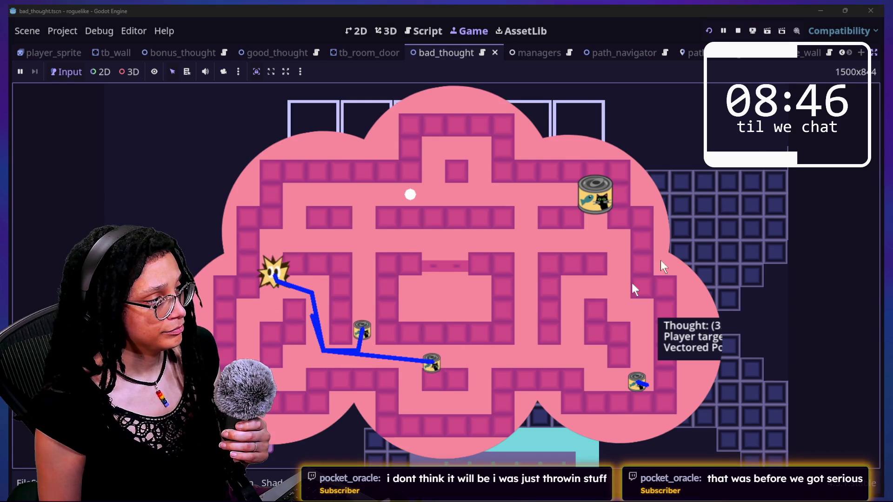
pyautogui.click(737, 31)
pyautogui.click(593, 218)
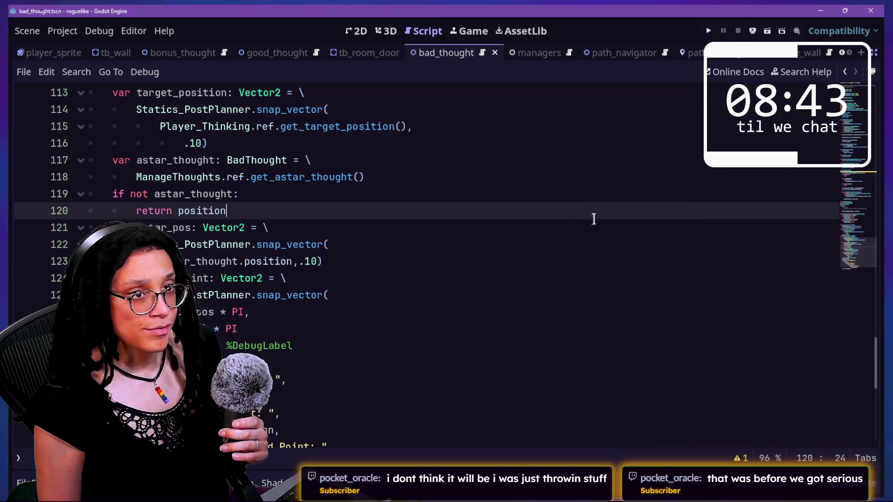
# On line 126, change follow_point from 'astar_pos * PI' to 'position.slide(astar_pos.normalized())'
pyautogui.click(550, 233)
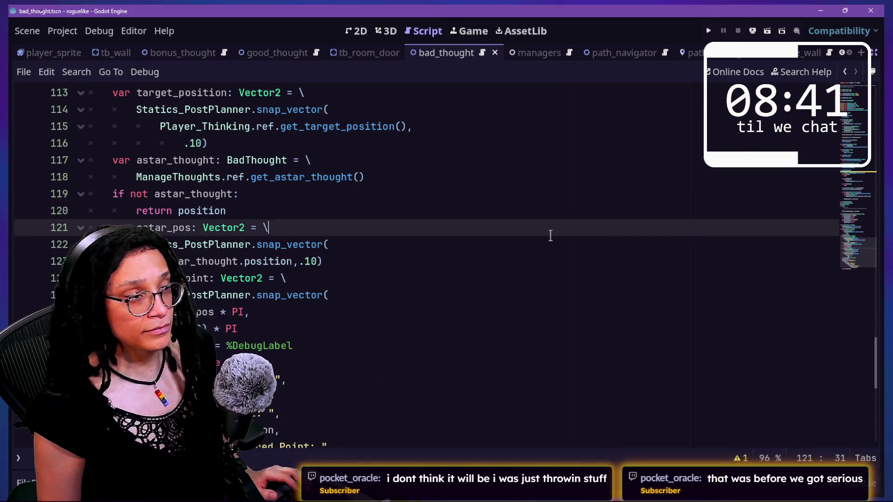
pyautogui.press('Down')
pyautogui.press('Down')
pyautogui.press('Down')
pyautogui.write(')')
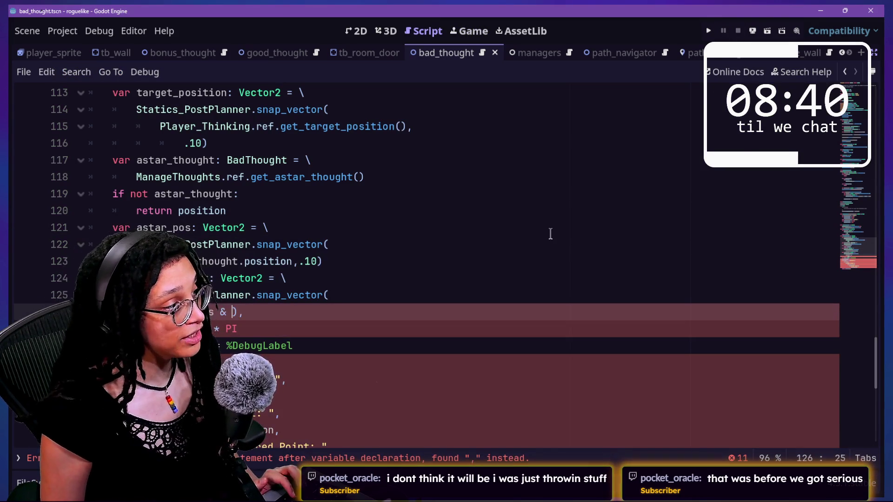
pyautogui.press('BackSpace')
pyautogui.press('BackSpace')
pyautogui.press('BackSpace')
pyautogui.write('.normalized()')
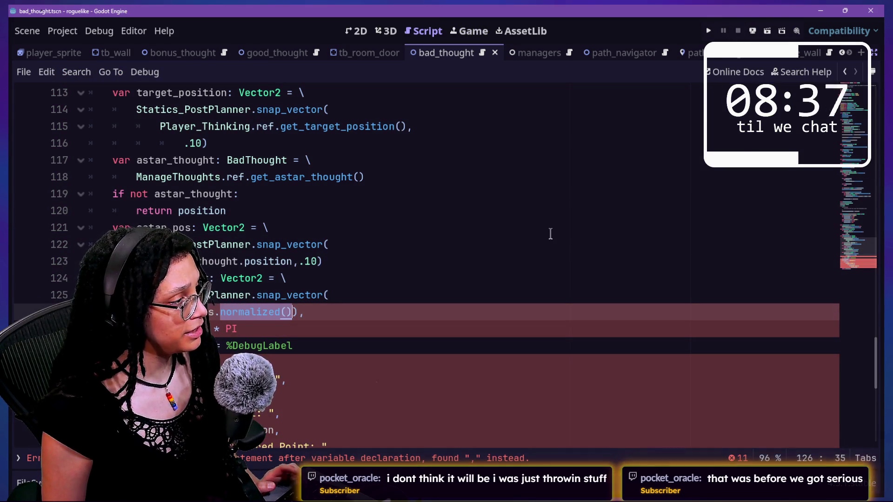
pyautogui.hotkey('ctrl', 'z')
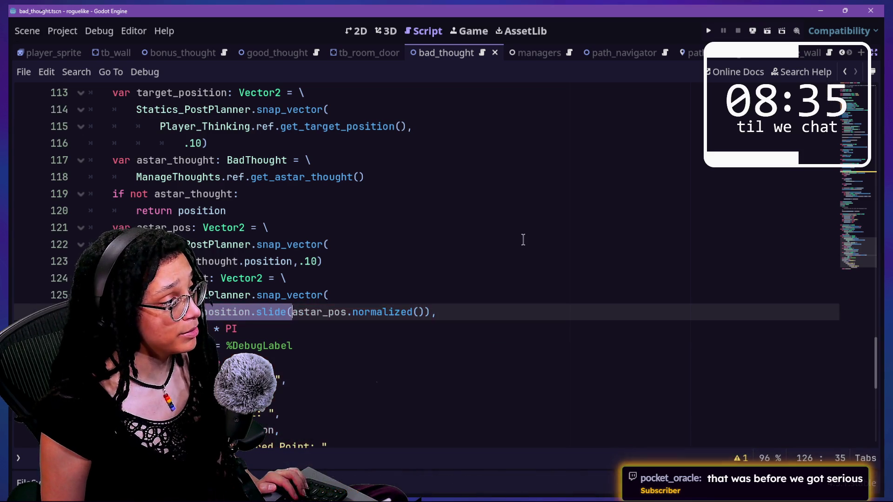
# Select the whole script, return the cursor to line 121, then glance at the browser
pyautogui.hotkey('ctrl', 'a')
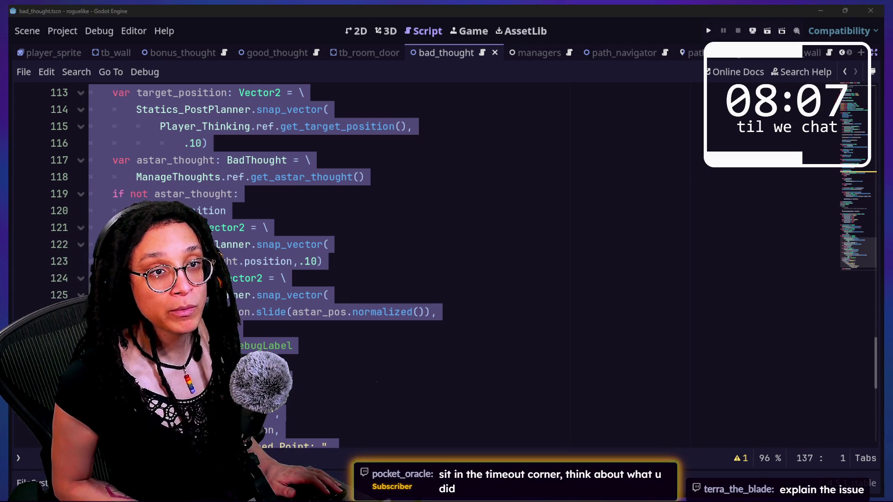
pyautogui.click(457, 220)
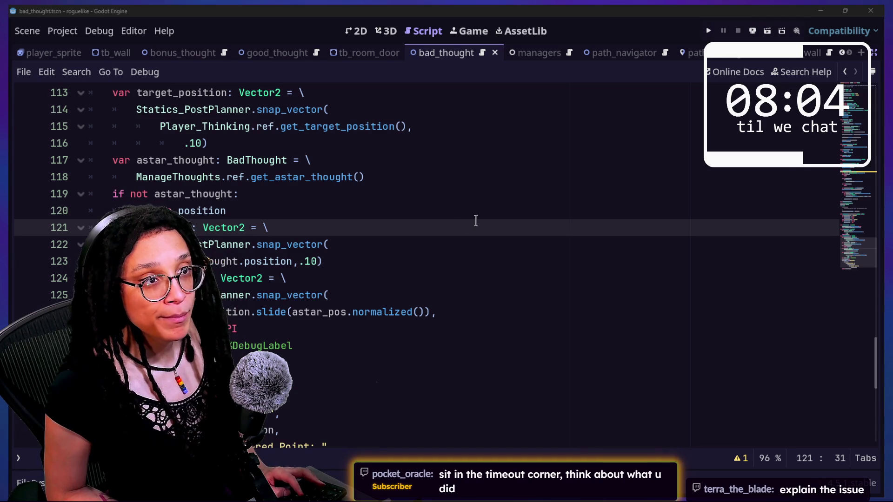
pyautogui.hotkey('alt', 'Tab')
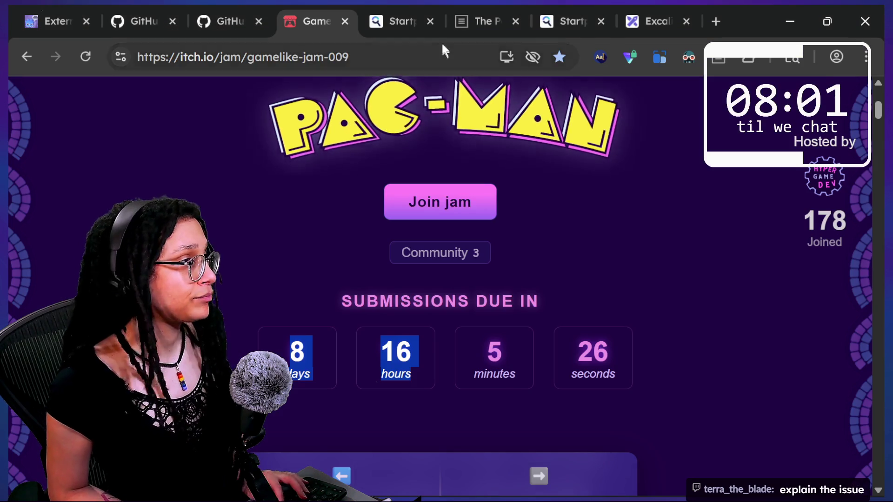
# Open the yet-another-pacman-clone GitHub repository and skim its README
pyautogui.hotkey('alt', 'Tab')
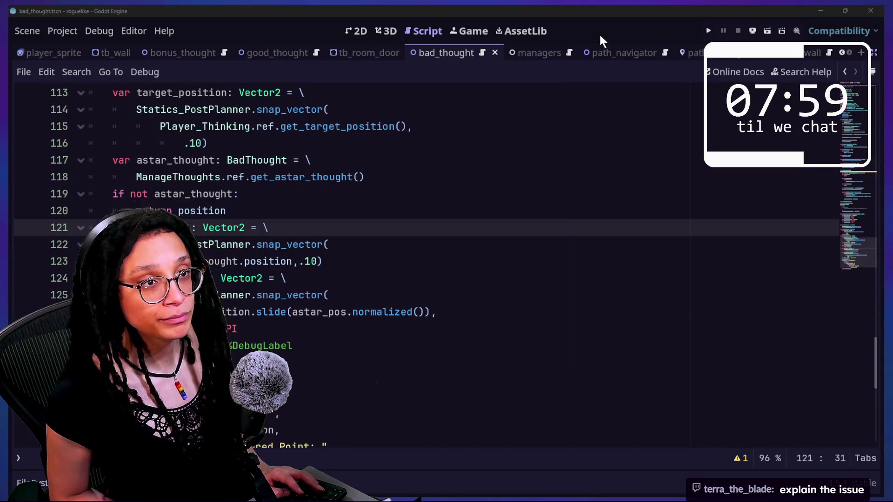
pyautogui.hotkey('alt', 'Tab')
pyautogui.click(255, 23)
pyautogui.hotkey('ctrl', 'v')
pyautogui.press('Return')
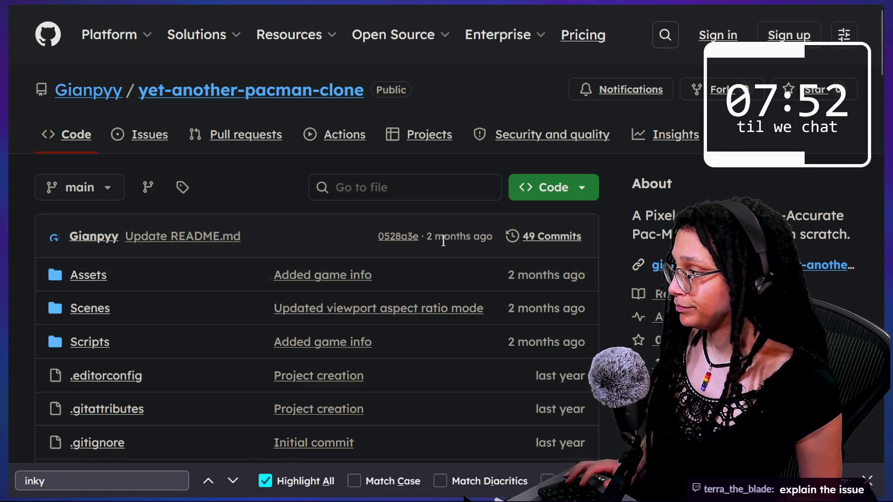
pyautogui.scroll(-15, 443, 239)
pyautogui.scroll(-2, 442, 240)
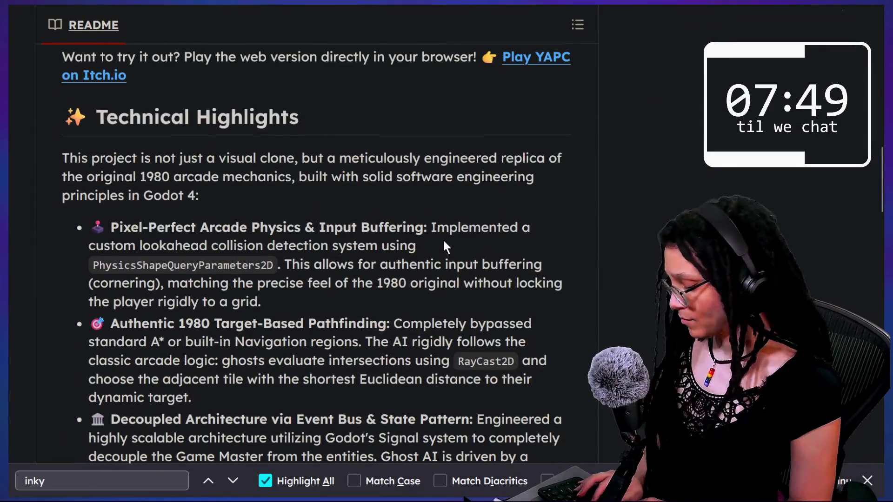
pyautogui.scroll(20, 442, 246)
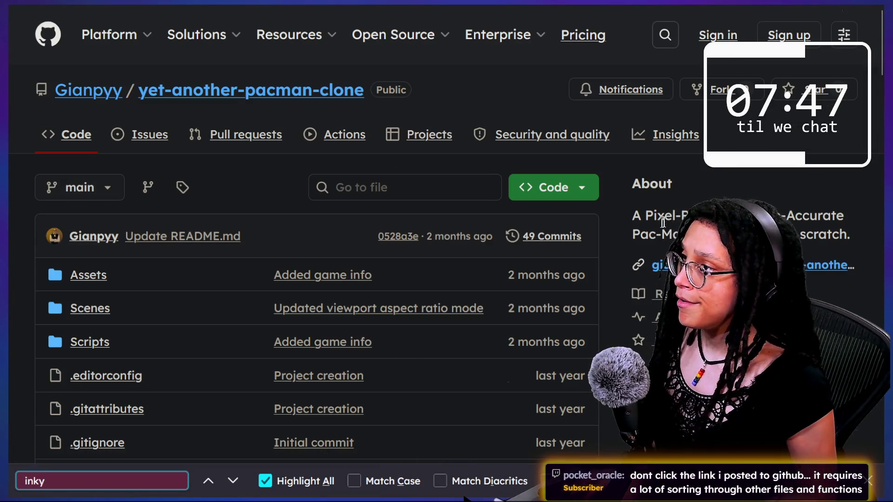
# Search the repository for 'ink', find no matching issues, and return to the itch.io jam tab
pyautogui.click(420, 195)
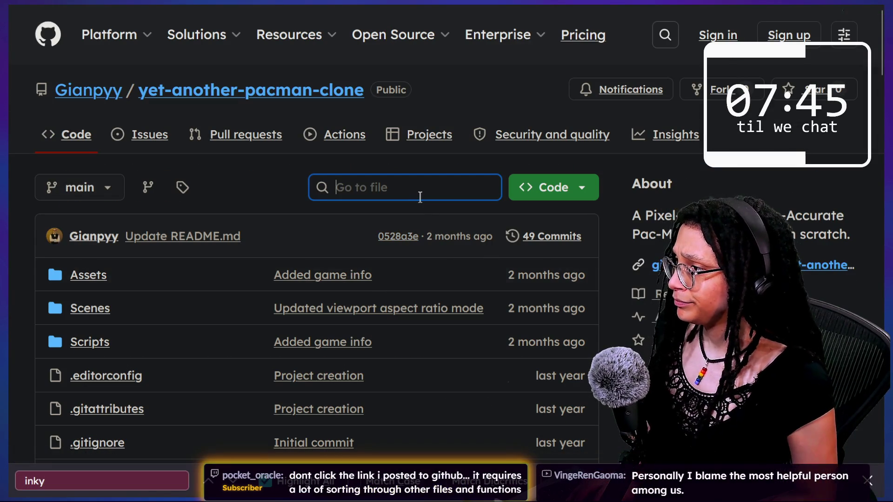
pyautogui.click(662, 29)
pyautogui.write('iink')
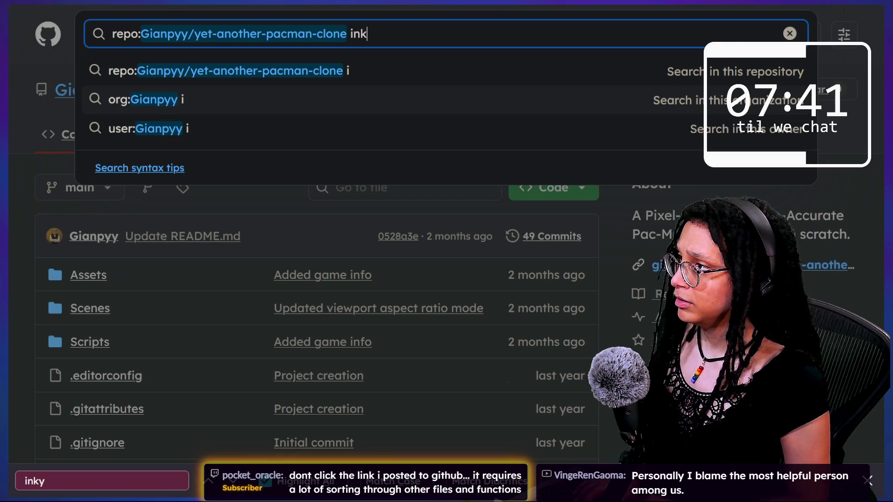
pyautogui.press('Escape')
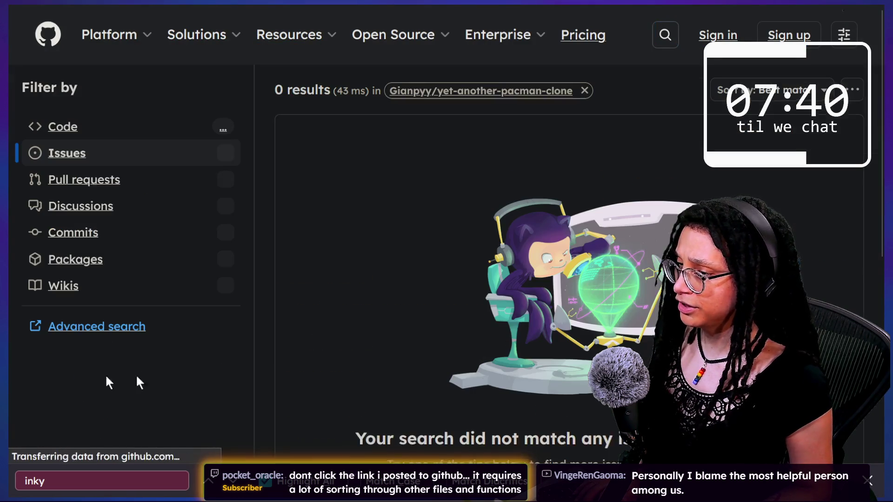
pyautogui.scroll(-2, 455, 325)
pyautogui.scroll(2, 456, 325)
pyautogui.scroll(-8, 456, 324)
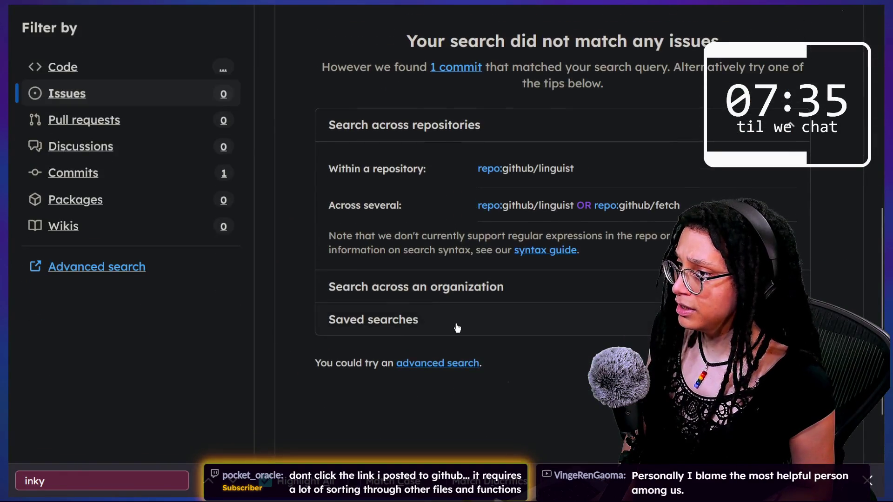
pyautogui.hotkey('alt', 'Left')
pyautogui.click(19, 17)
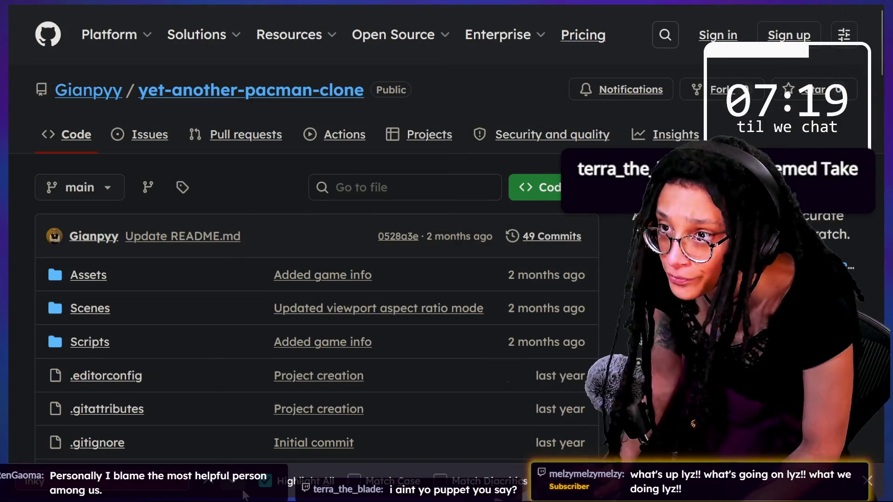
pyautogui.hotkey('ctrl', 'Tab')
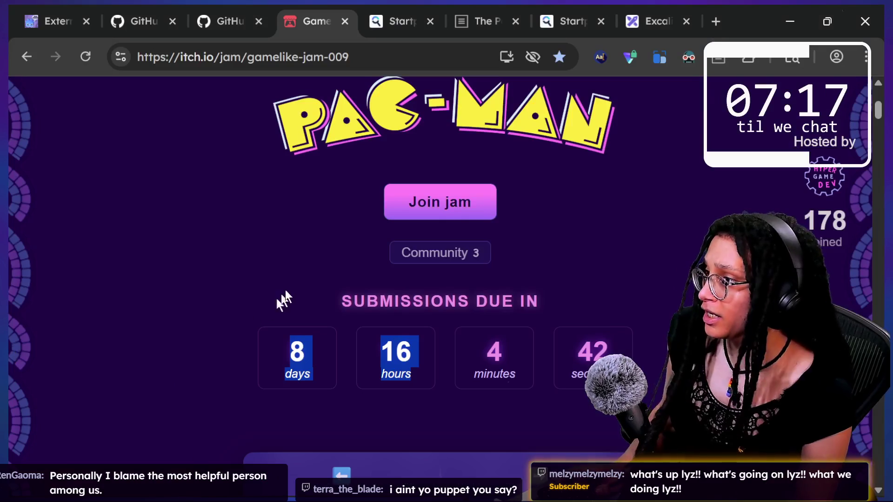
# Copy the itch.io Gamelike Jam 009 page address to share it
pyautogui.scroll(-2, 463, 302)
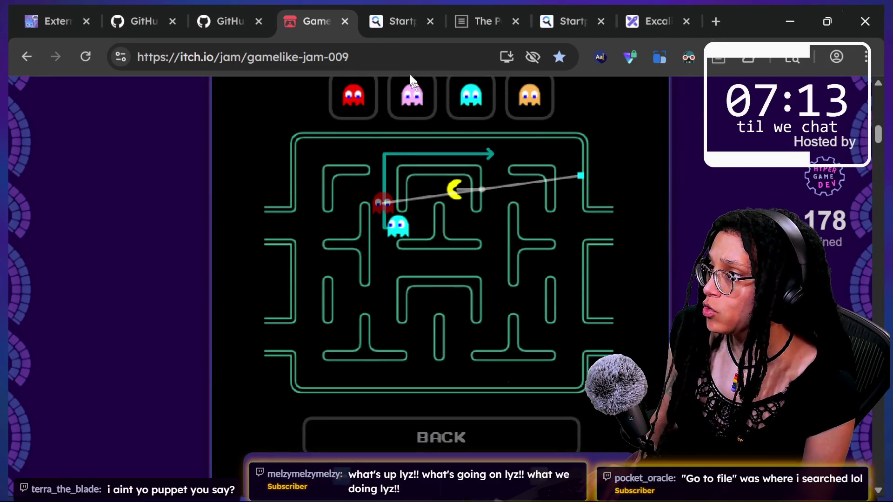
pyautogui.doubleClick(407, 61)
pyautogui.hotkey('ctrl', 'a')
pyautogui.hotkey('alt', 'Tab')
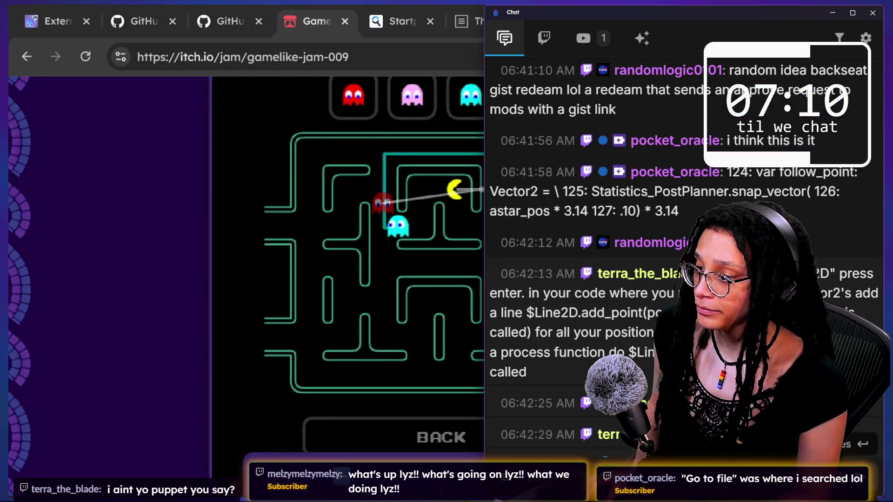
pyautogui.click(175, 307)
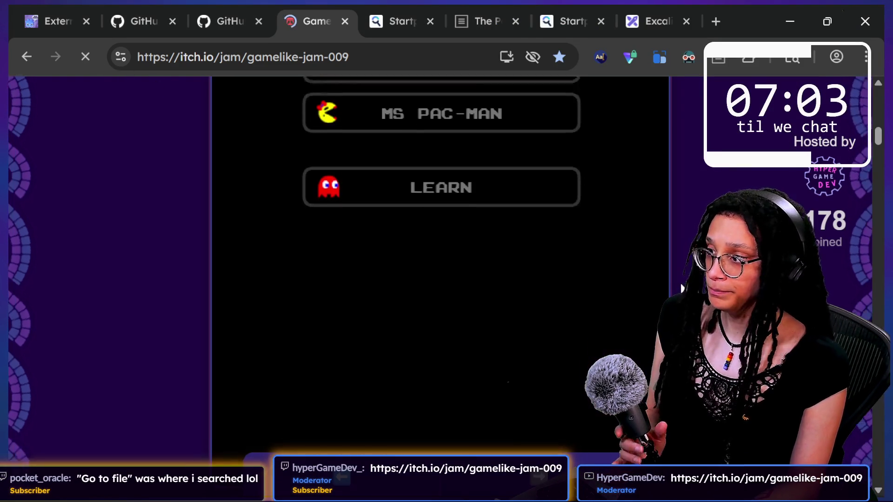
# In the Pac-Man demo's Learn section, show the cyan ghost Inky's targeting path
pyautogui.scroll(3, 680, 283)
pyautogui.scroll(-1, 531, 207)
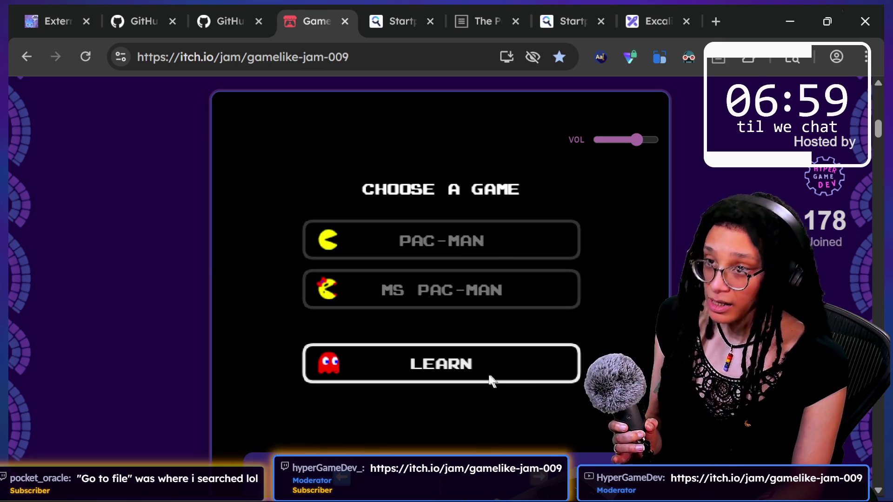
pyautogui.click(368, 351)
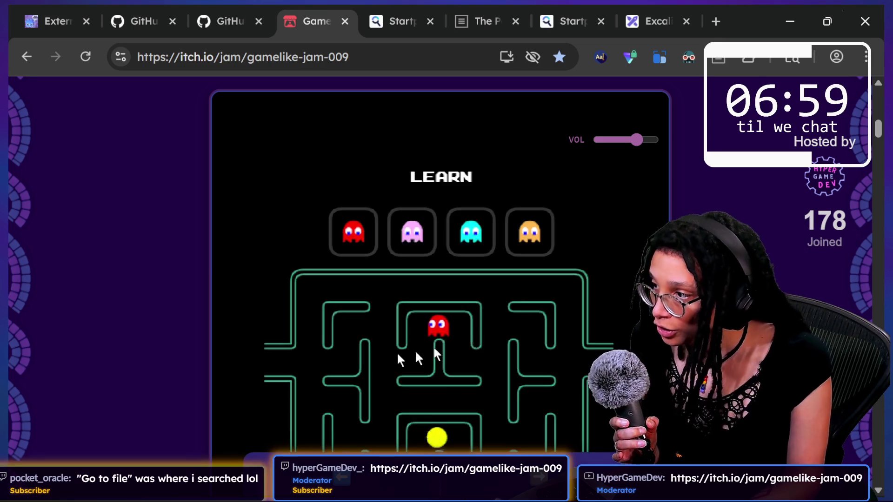
pyautogui.click(472, 235)
pyautogui.scroll(-2, 440, 265)
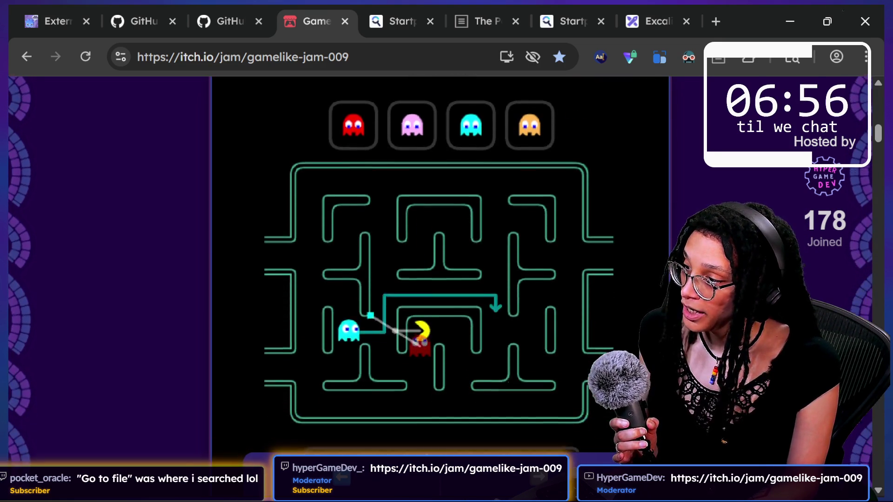
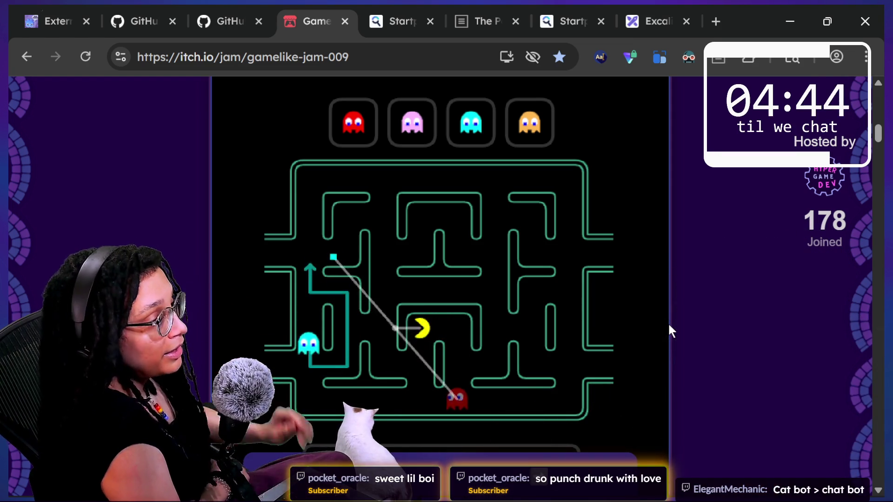
# Read through the stream chat window, then return to the game jam page
pyautogui.hotkey('alt', 'Tab')
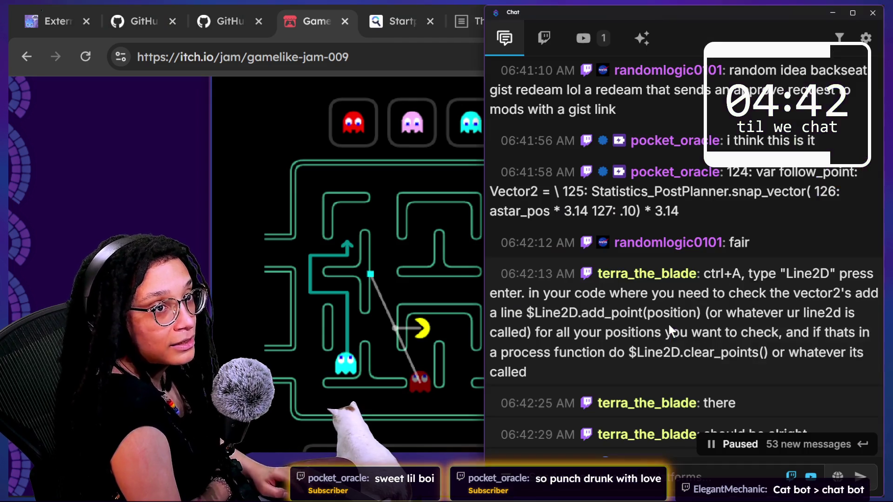
pyautogui.scroll(-10, 702, 335)
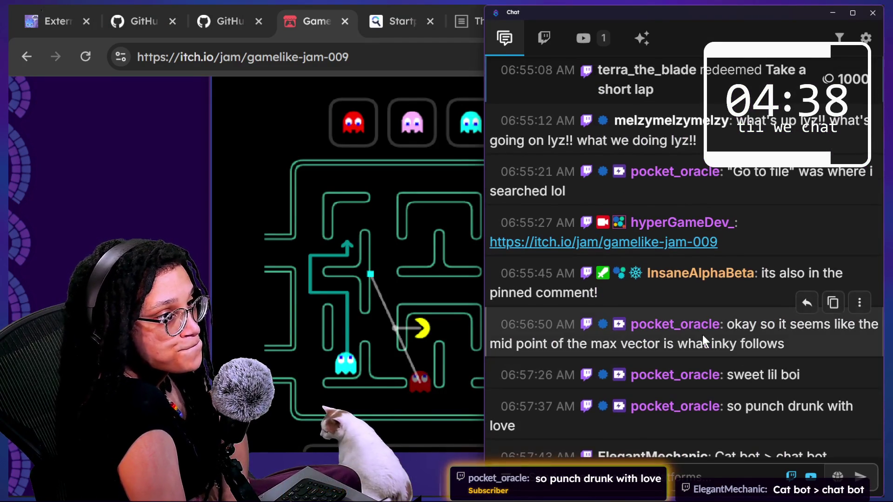
pyautogui.scroll(1, 702, 334)
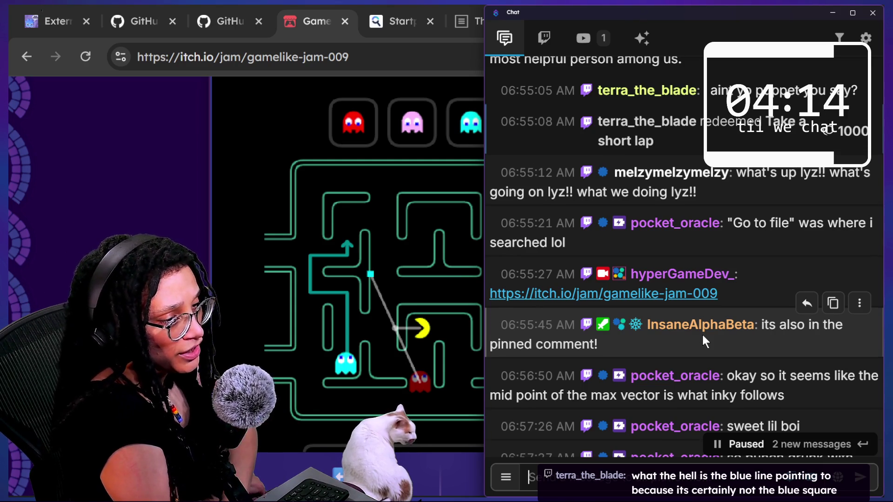
pyautogui.scroll(-1, 702, 335)
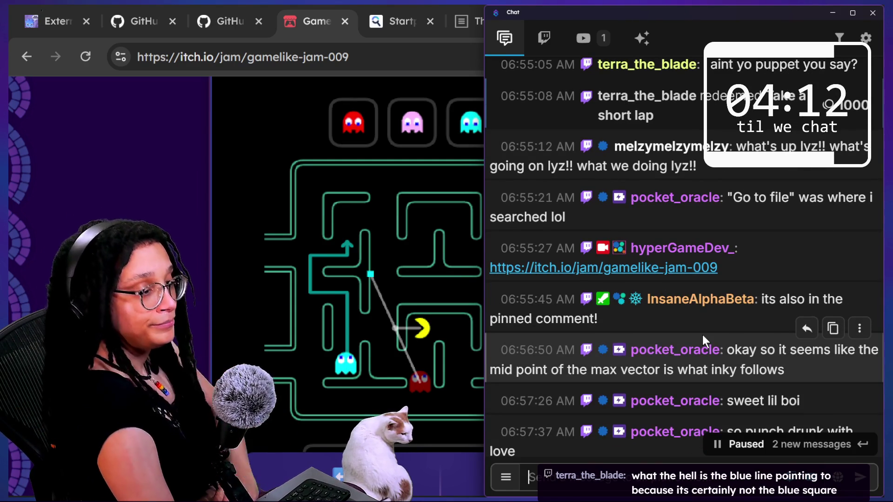
pyautogui.scroll(-2, 702, 335)
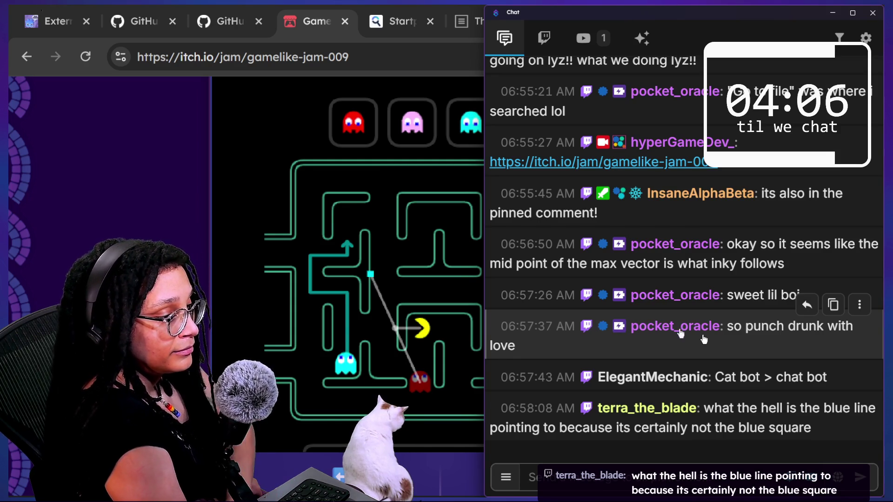
pyautogui.click(376, 344)
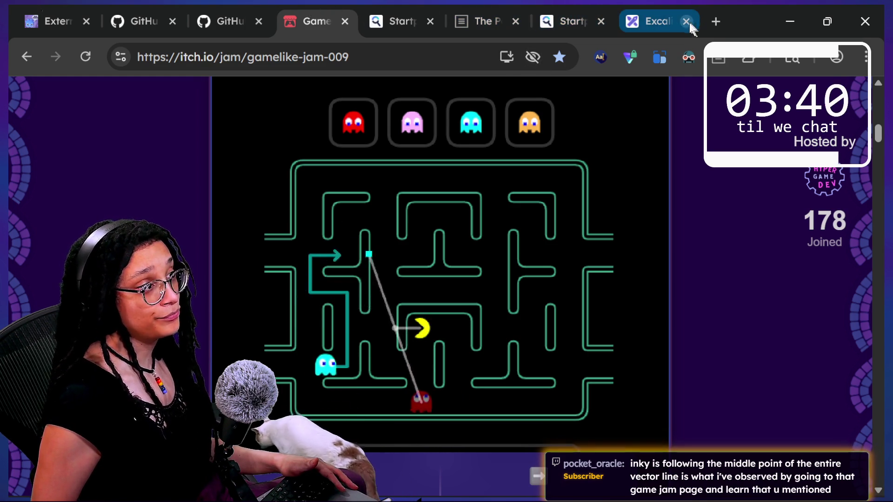
# Open and close a new Chrome tab, then switch to the window with the GitHub repository
pyautogui.click(718, 24)
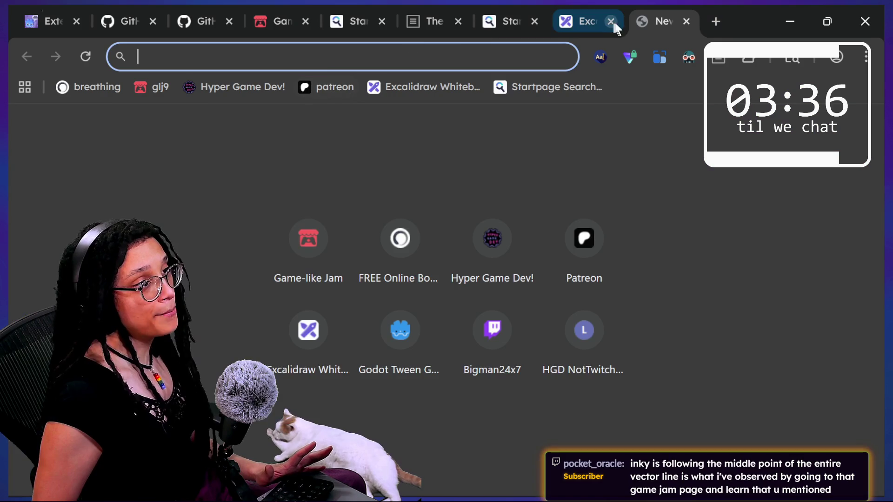
pyautogui.click(686, 22)
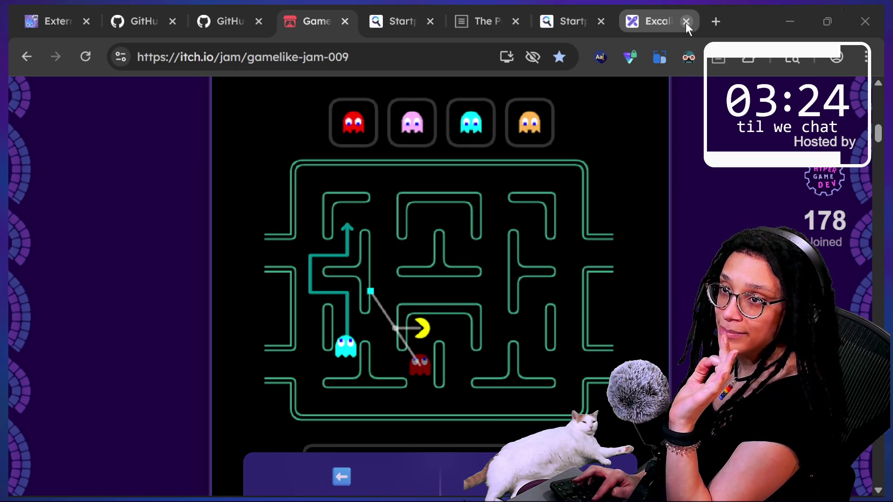
pyautogui.hotkey('alt', 'Tab')
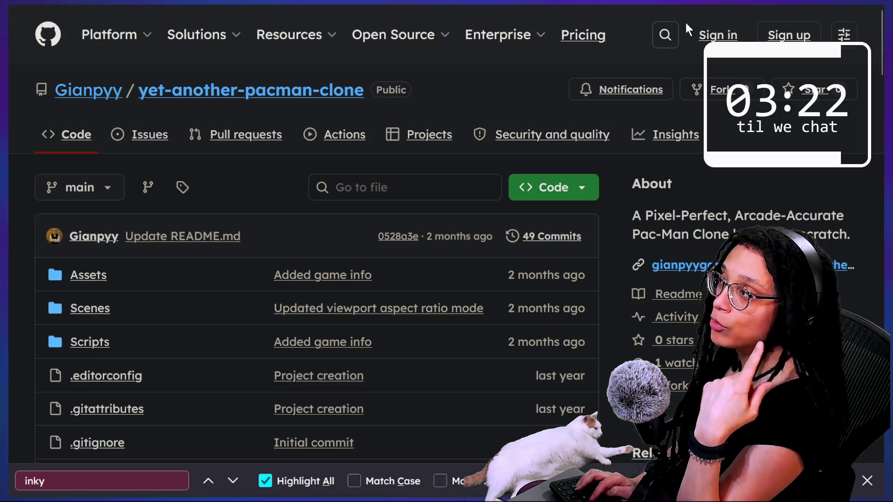
# Select the repository's web address, show the tab sidebar, and open a new empty tab
pyautogui.moveTo(171, 5)
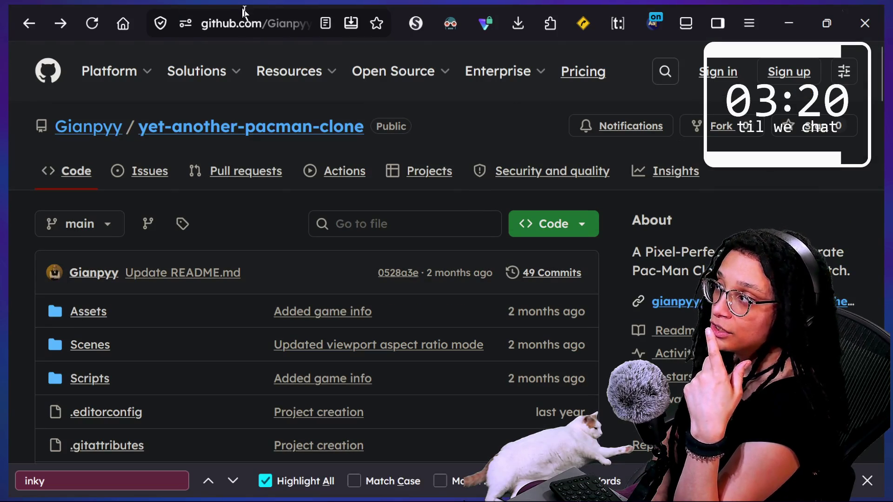
pyautogui.click(284, 29)
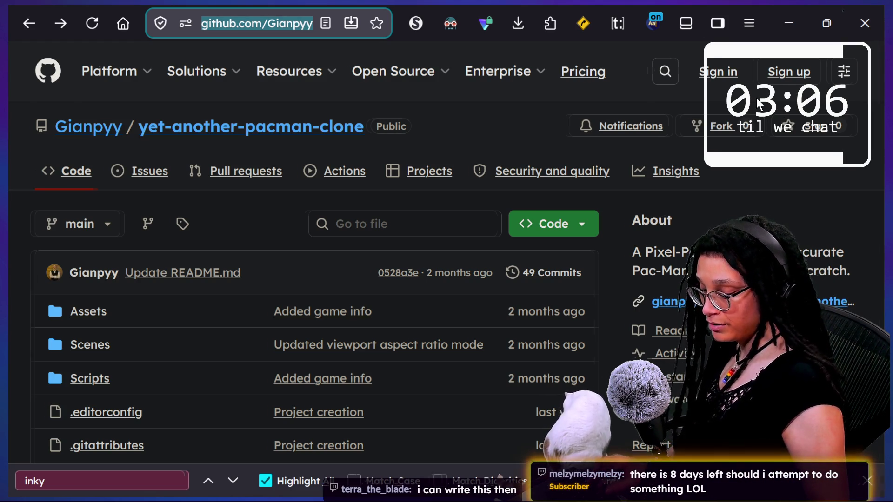
pyautogui.click(718, 22)
pyautogui.hotkey('ctrl', 't')
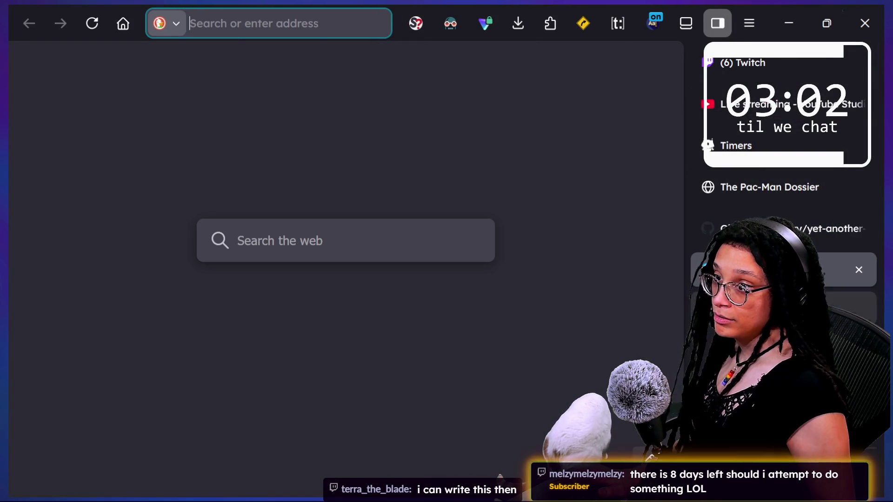
# Go back to the yet-another-pacman-clone repository tab, then switch to the Claude chat window
pyautogui.click(859, 268)
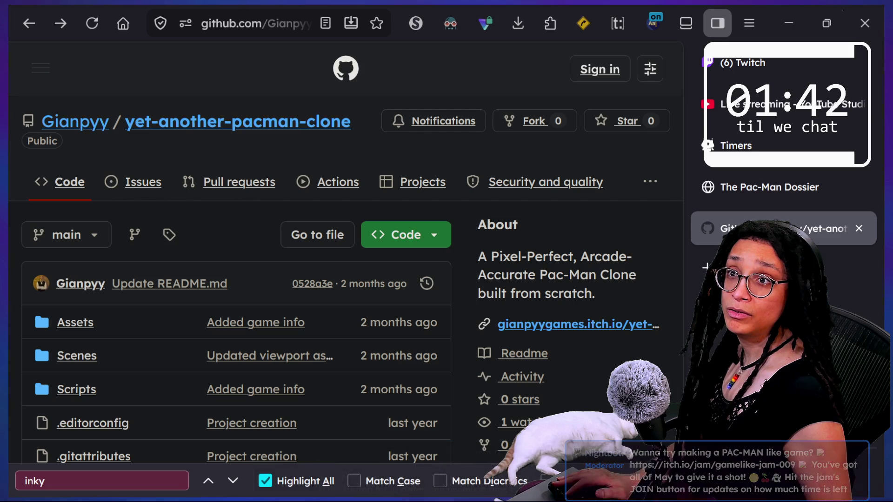
pyautogui.hotkey('alt', 'Tab')
# Ask Claude, without prose, for the formula of the coordinate ahead of Pac-Man used by Inky
pyautogui.write('m')
pyautogui.press('BackSpace')
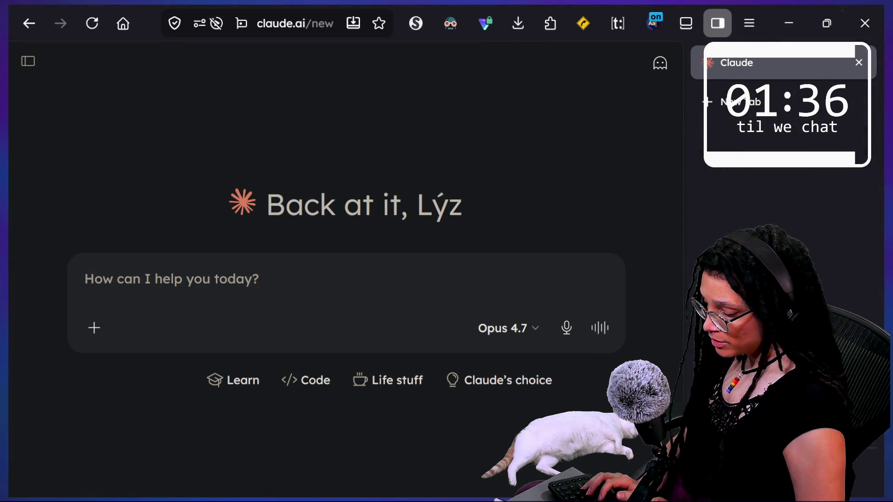
pyautogui.write('dont say anything el')
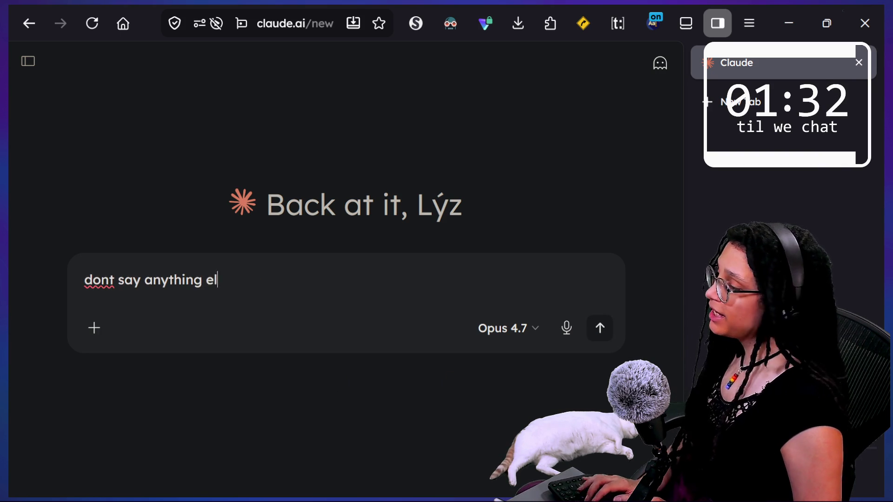
pyautogui.write('ive any cod')
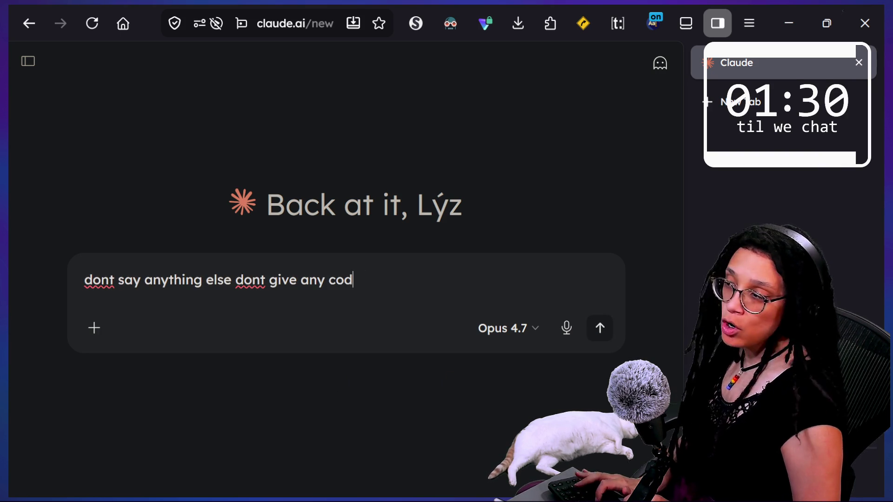
pyautogui.write('e from anylanguage')
pyautogui.hotkey('shift', 'Return')
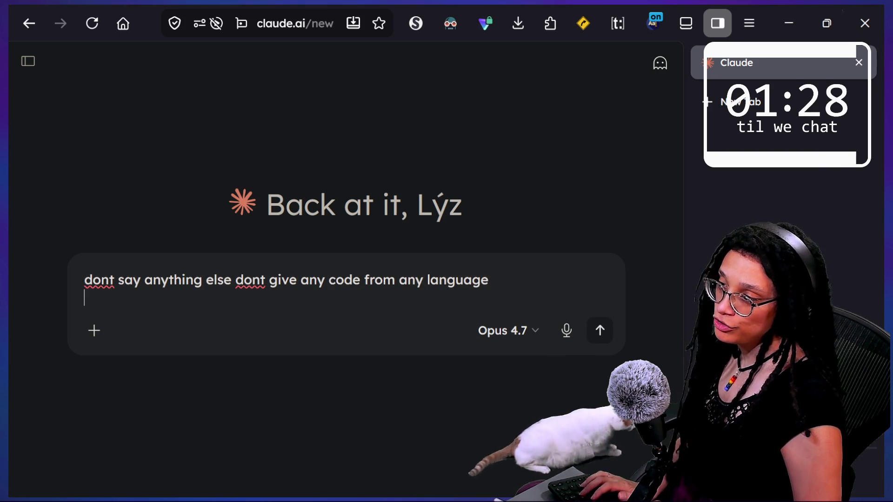
pyautogui.write('just tell me what is th')
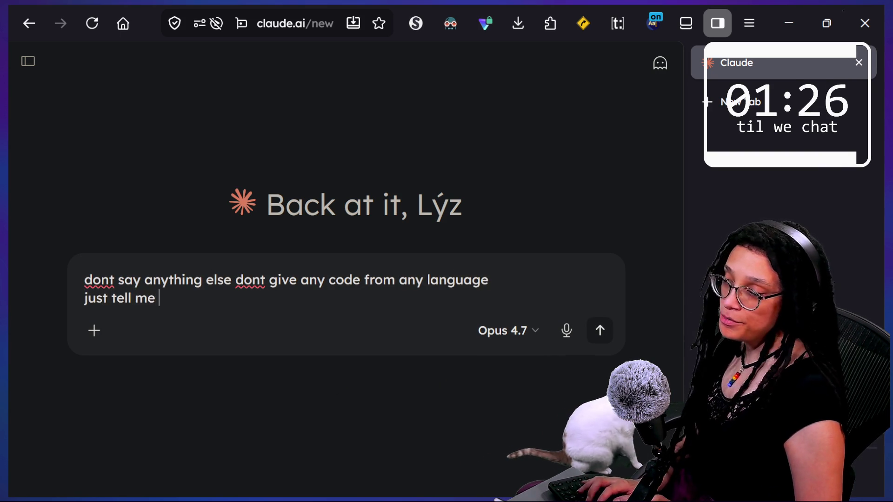
pyautogui.write('e forl')
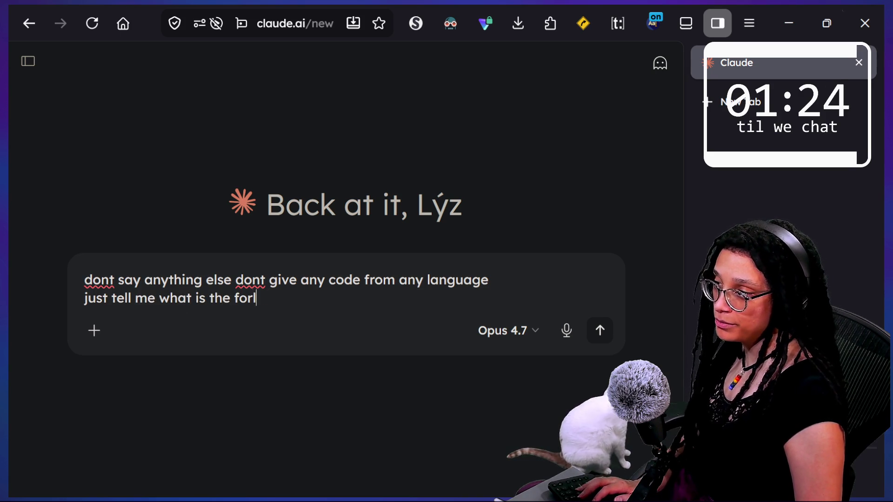
pyautogui.press('BackSpace')
pyautogui.write('mula for calculat')
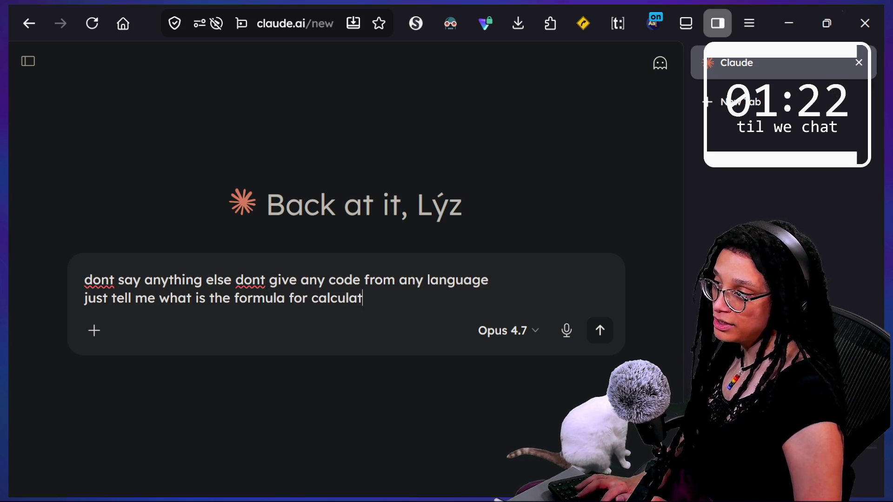
pyautogui.write('ctor')
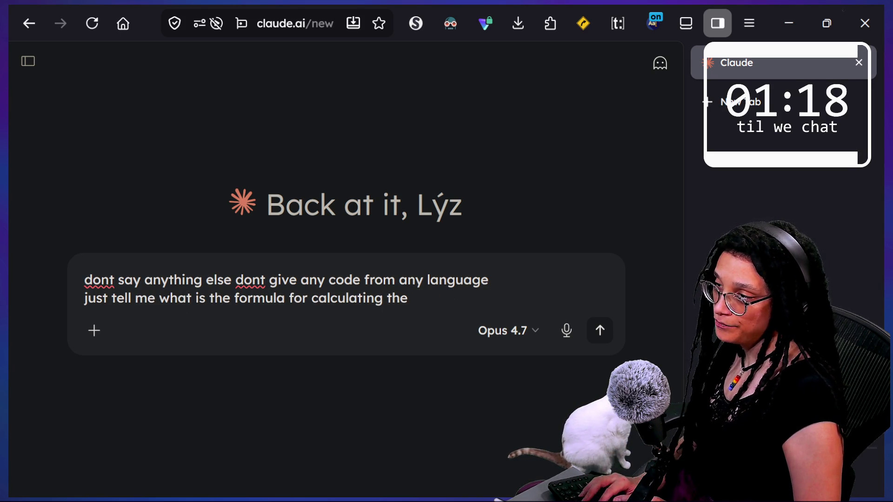
pyautogui.write('nates for th')
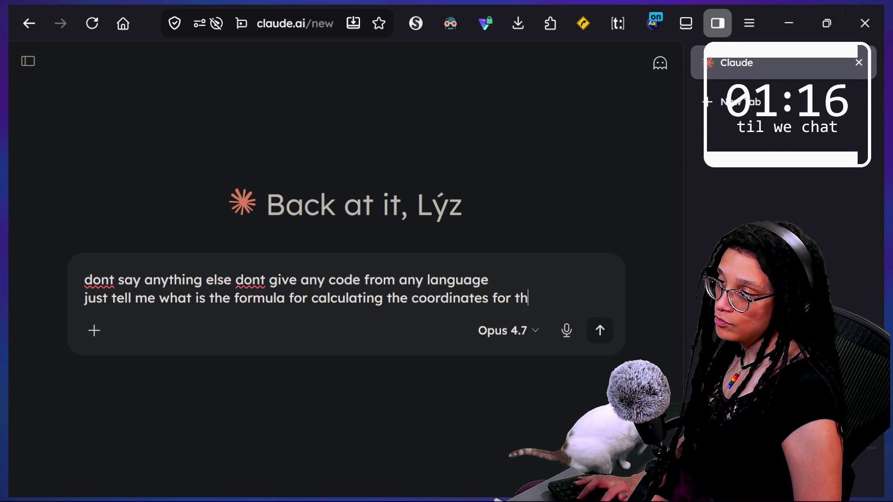
pyautogui.write('e point that inky')
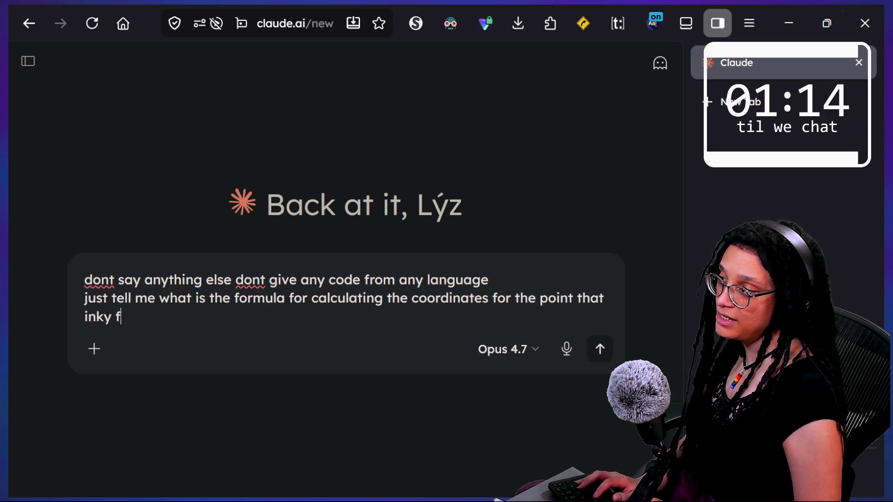
pyautogui.write('follows in pa')
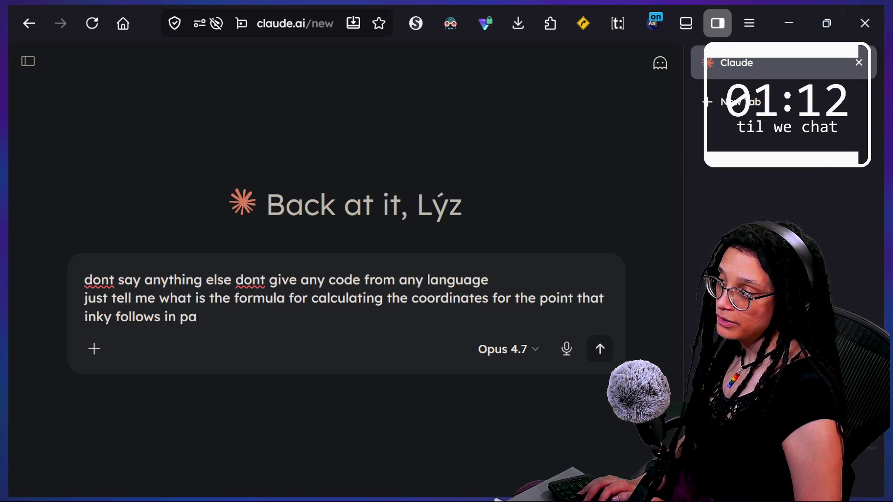
pyautogui.write('xm')
pyautogui.write('man.')
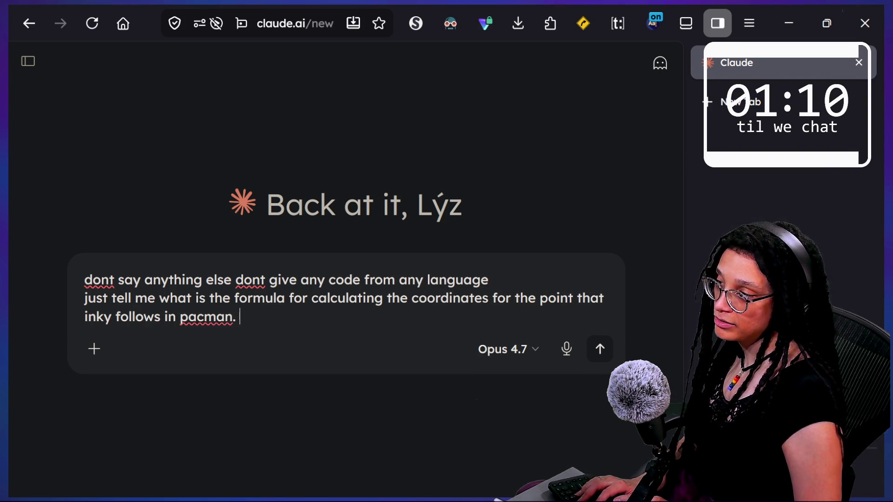
pyautogui.write('i')
pyautogui.write('t should be ')
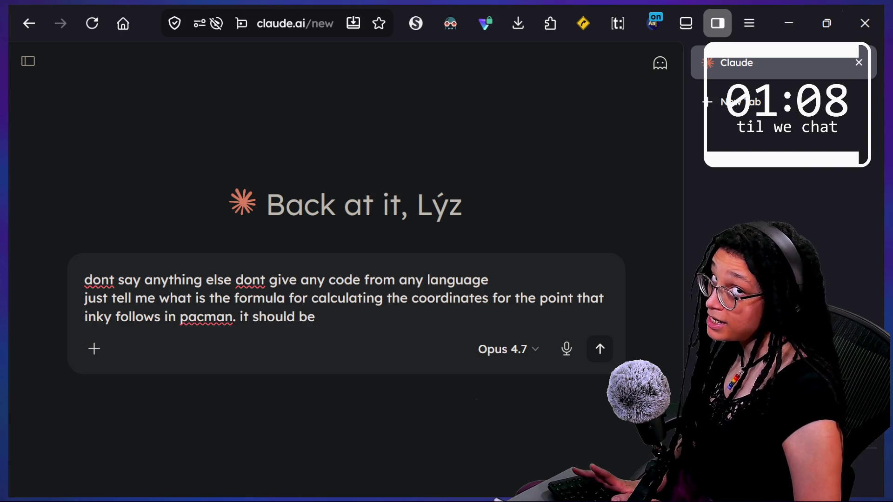
pyautogui.write('based')
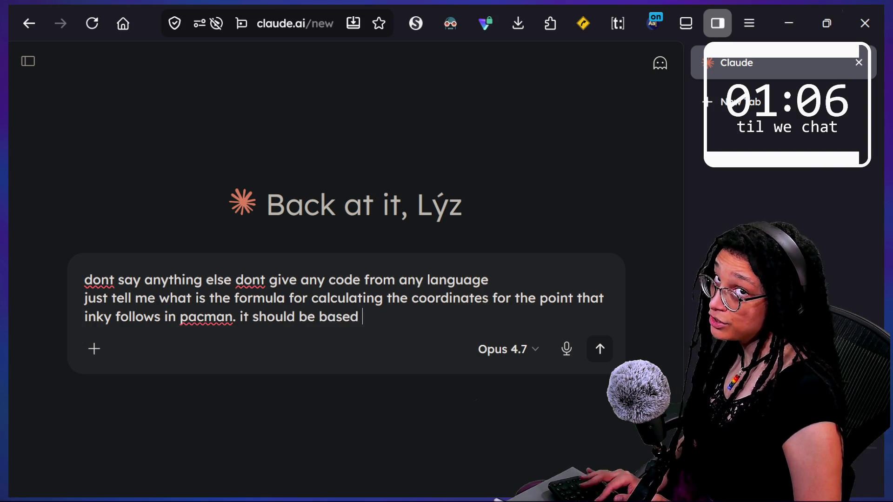
pyautogui.write('on th')
pyautogui.write('e red ghost')
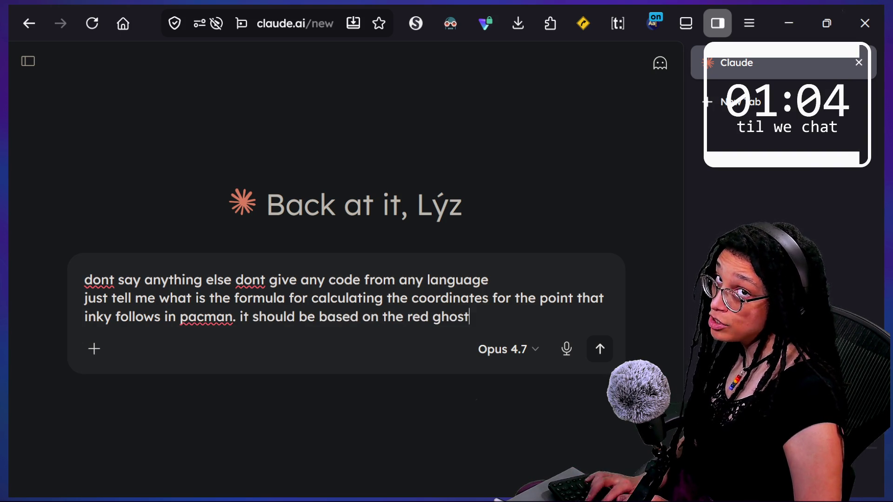
pyautogui.write('s ')
pyautogui.write('posit')
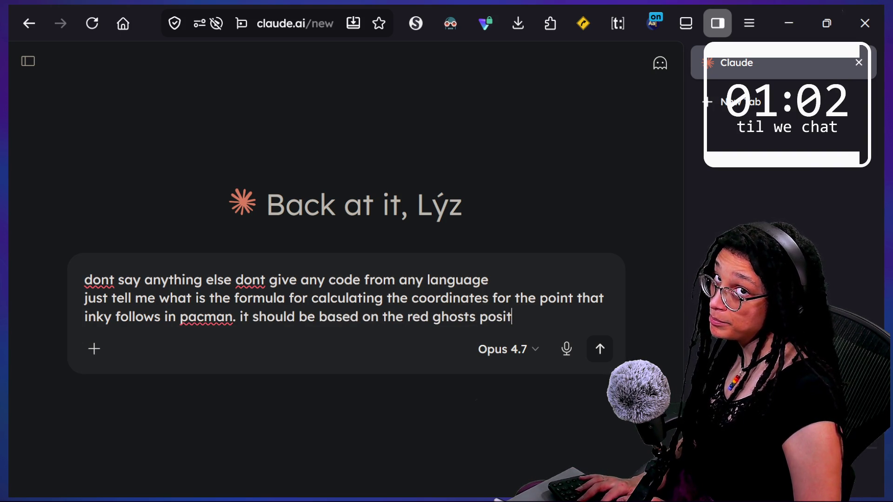
pyautogui.write('ion,')
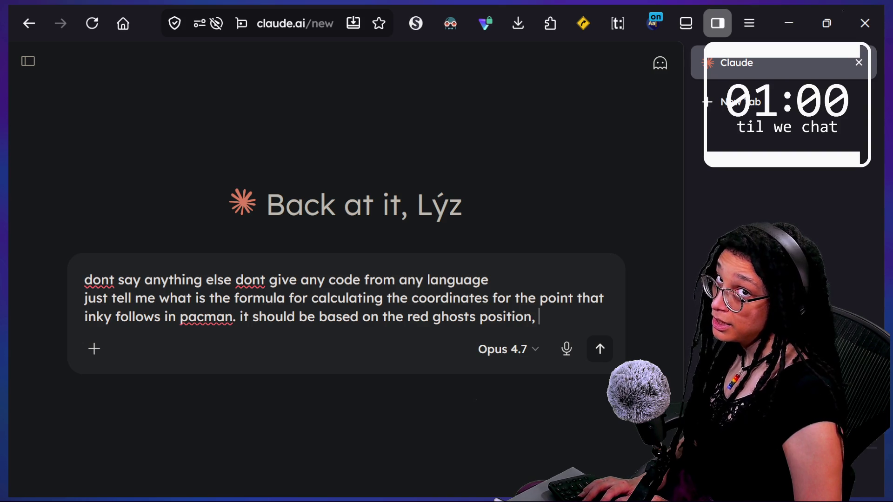
pyautogui.write(' and')
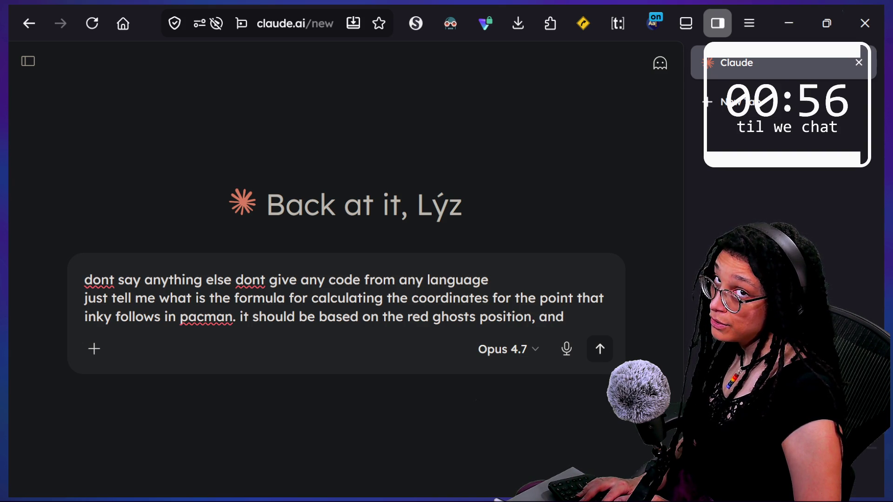
pyautogui.write(' pac')
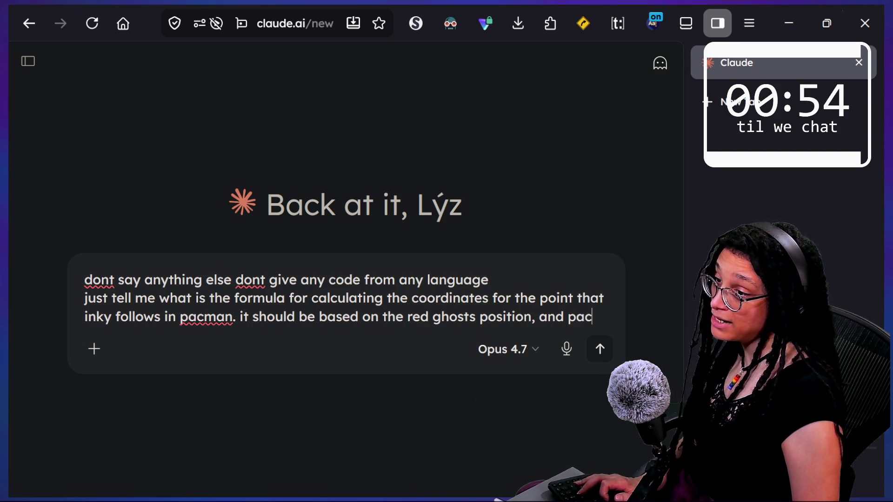
pyautogui.write("man's posit")
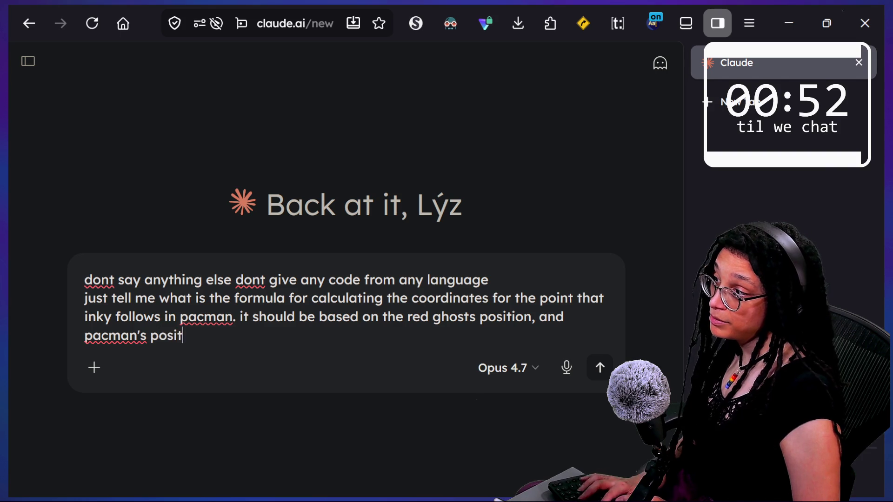
pyautogui.write('ion offset')
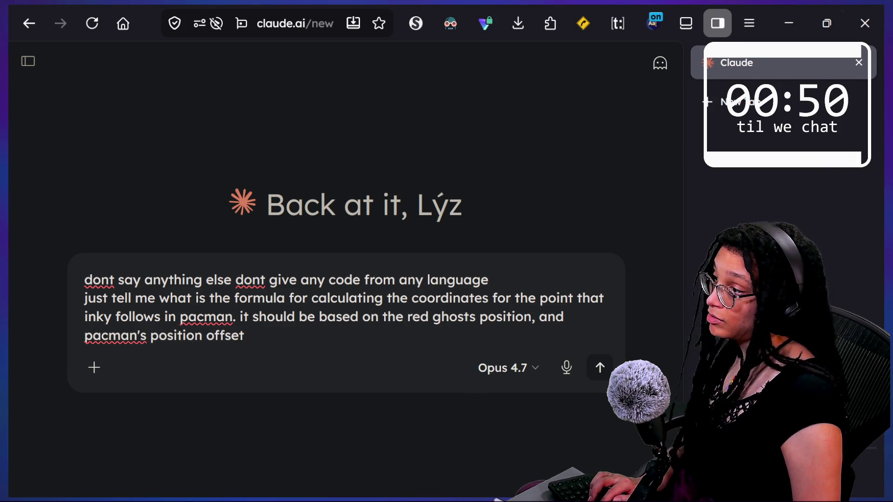
pyautogui.write(' ront a bit')
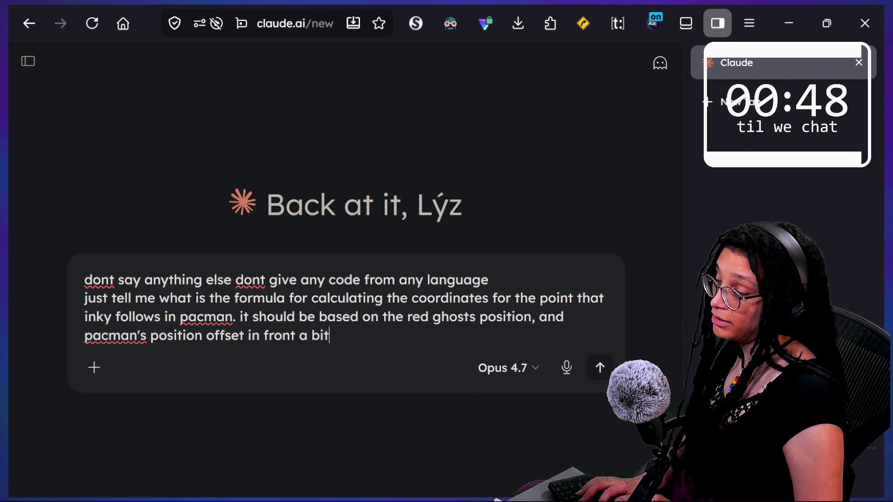
pyautogui.write(', ')
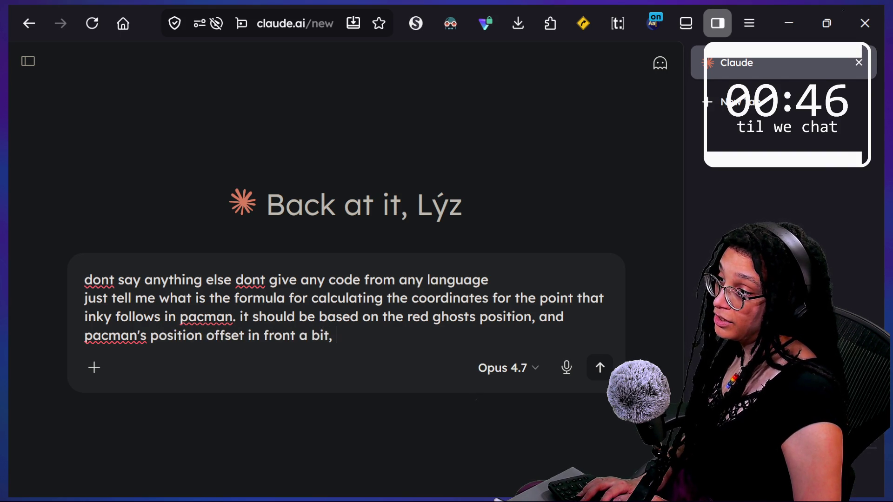
pyautogui.press('BackSpace')
pyautogui.press('BackSpace')
pyautogui.write('; that vector ')
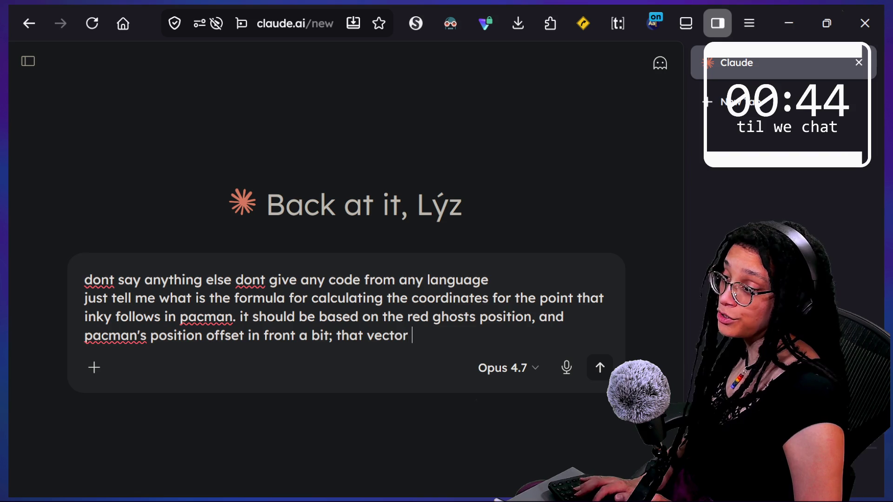
pyautogui.write('extended out')
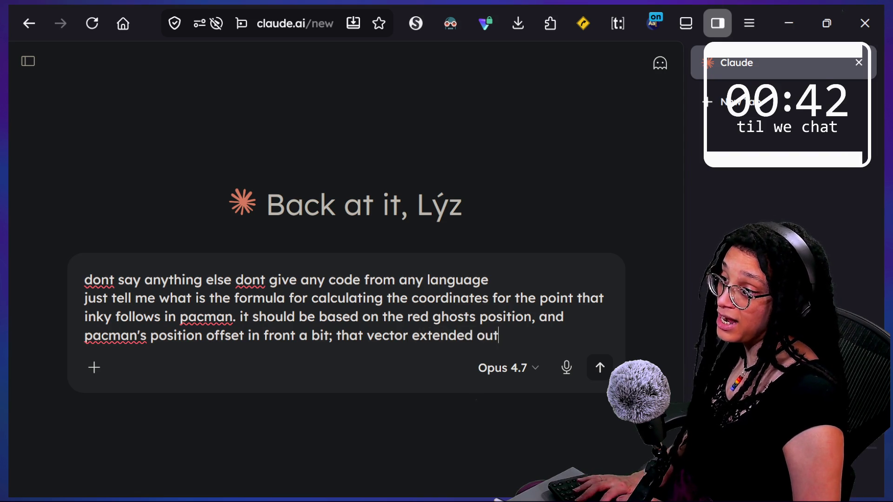
pyautogui.write(' like double ')
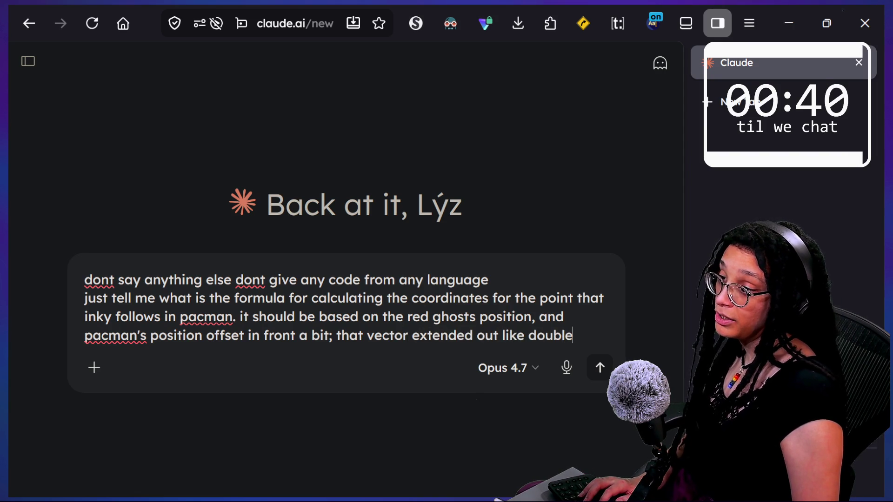
pyautogui.write('---that point is ')
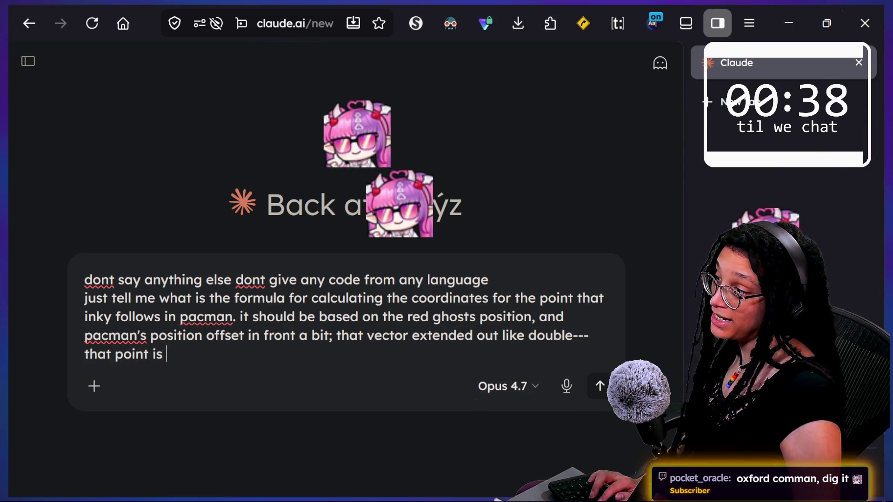
pyautogui.write('the coordinate.')
# Add 'JUST GIVE THE FORMULA. use the internet to look up more' and send the question
pyautogui.hotkey('shift', 'Return')
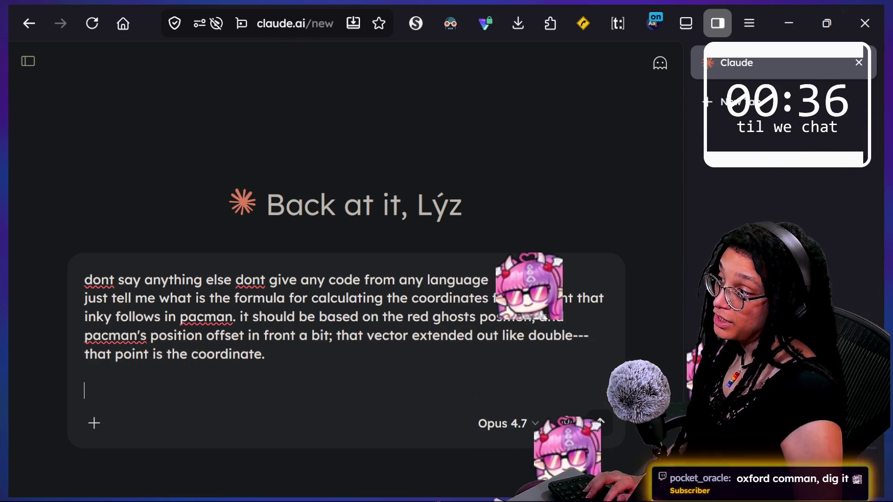
pyautogui.write('JUST GIE THE')
pyautogui.press('BackSpace')
pyautogui.press('BackSpace')
pyautogui.press('BackSpace')
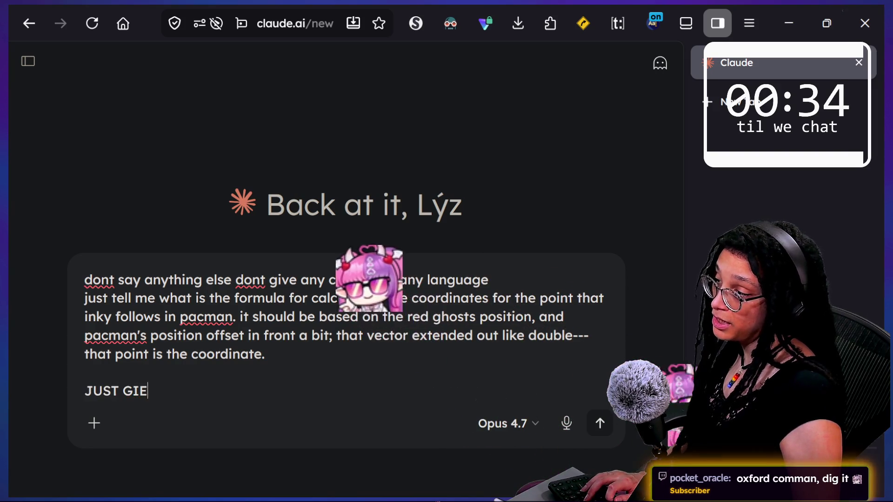
pyautogui.press('BackSpace')
pyautogui.write('VE THE FORMULA>')
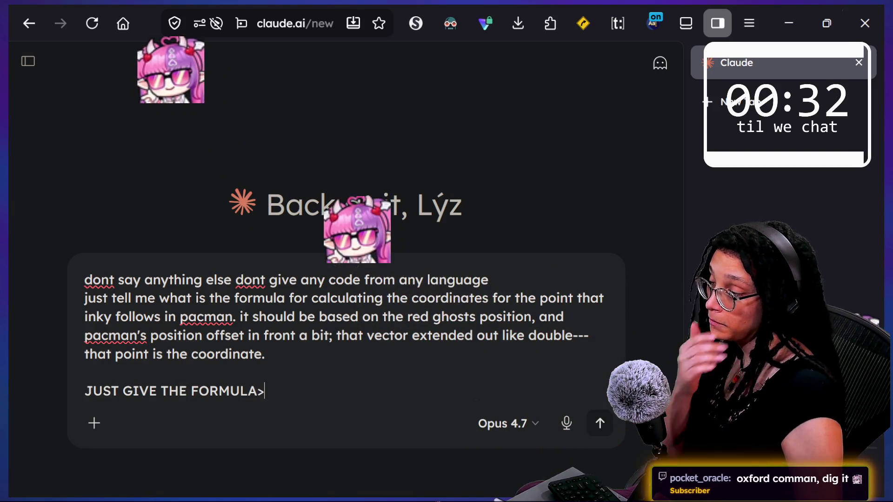
pyautogui.press('BackSpace')
pyautogui.write('. ')
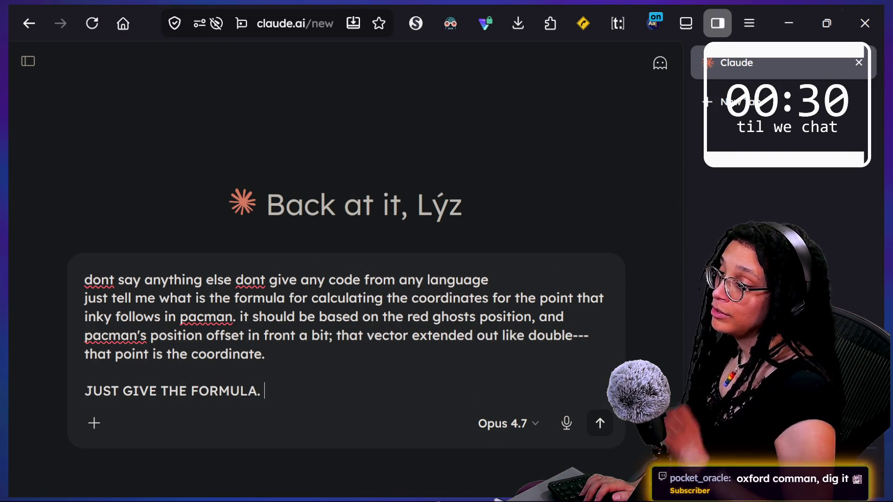
pyautogui.write('use the internet to look up ')
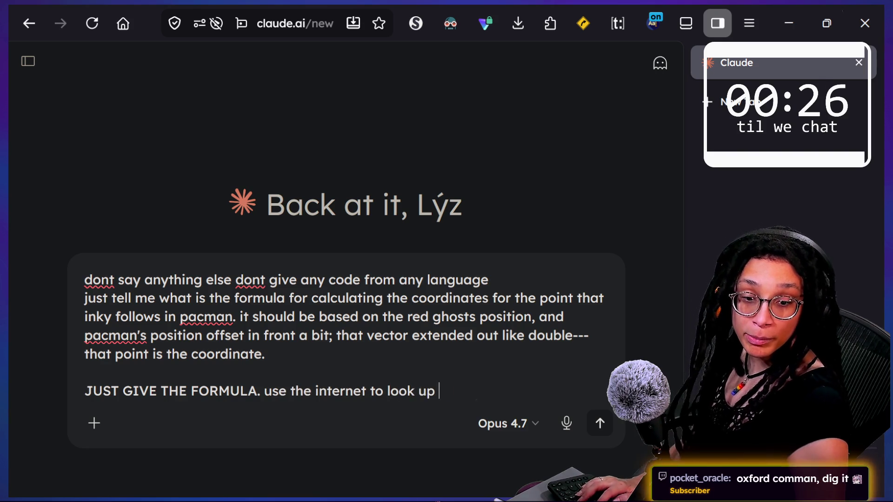
pyautogui.write('more')
pyautogui.press('Return')
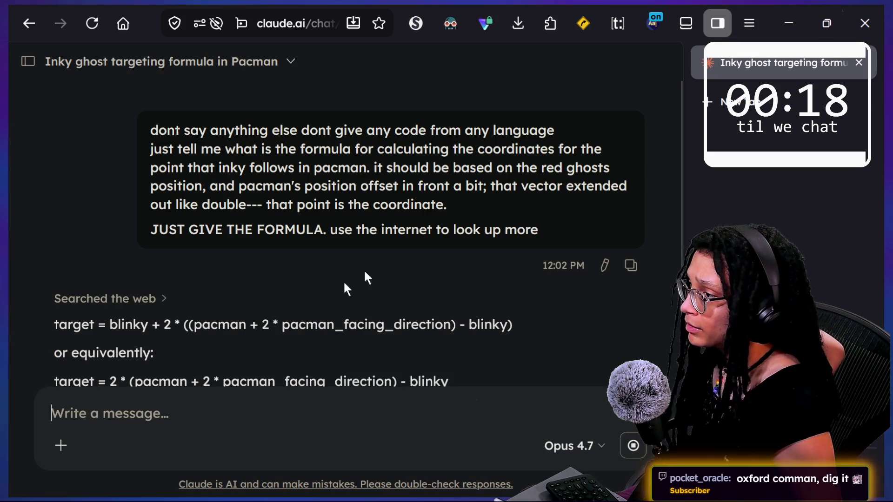
# Read Claude's reply, marking the equivalent formula target = 2 * (pacman + 2 * pacman_facing_direction) - blinky
pyautogui.scroll(-2, 263, 285)
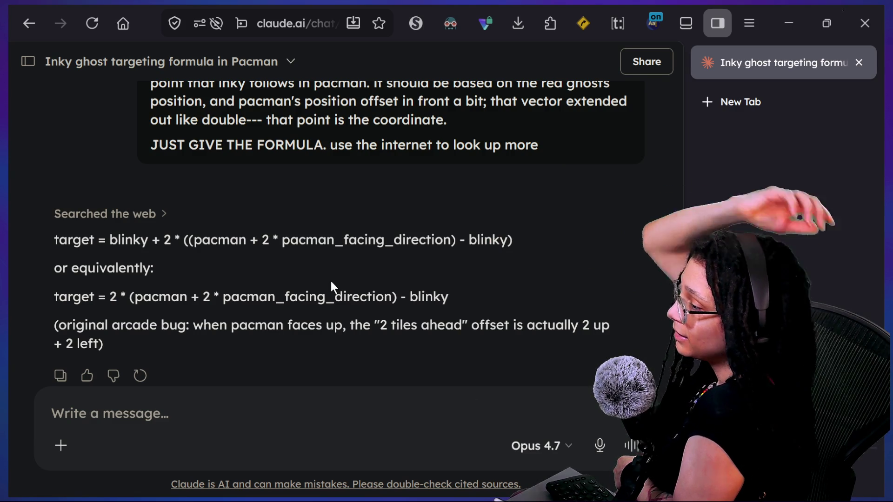
pyautogui.moveTo(340, 297)
pyautogui.mouseDown()
pyautogui.moveTo(268, 323)
pyautogui.moveTo(158, 298)
pyautogui.moveTo(372, 298)
pyautogui.mouseUp()
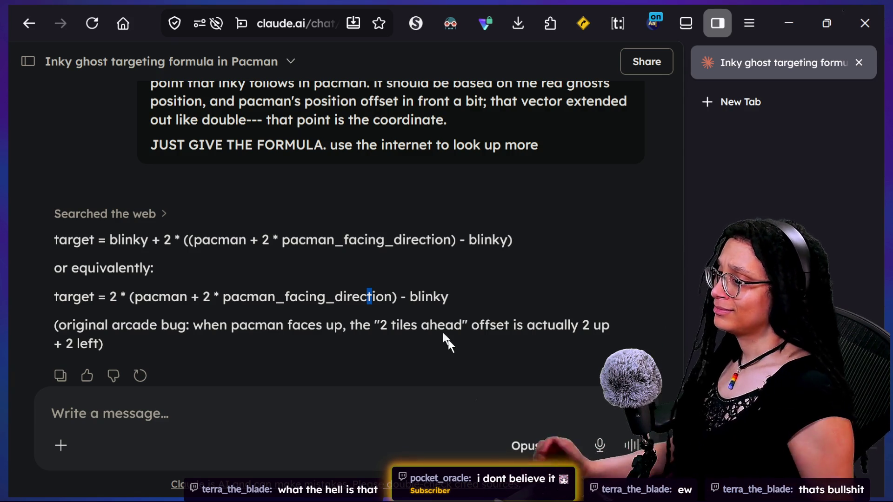
pyautogui.click(344, 421)
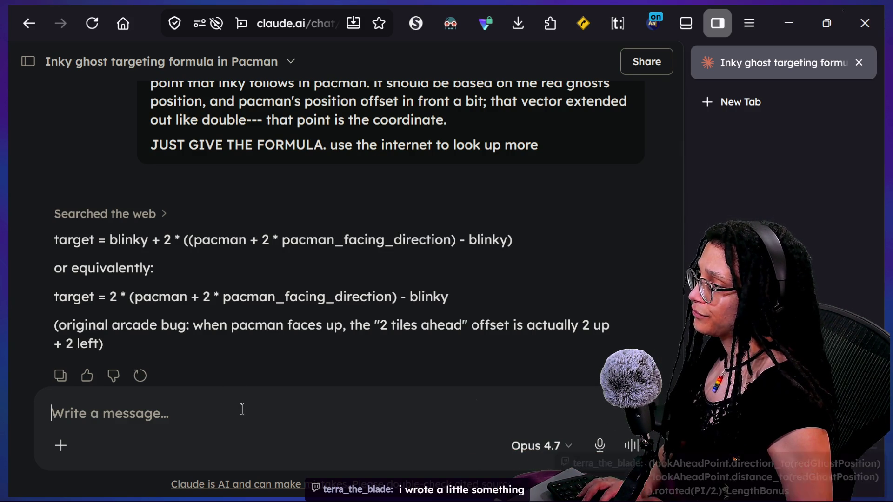
# Discard the '2 * di' draft, close the Claude tab, and return to the Godot script editor
pyautogui.write('2 * ')
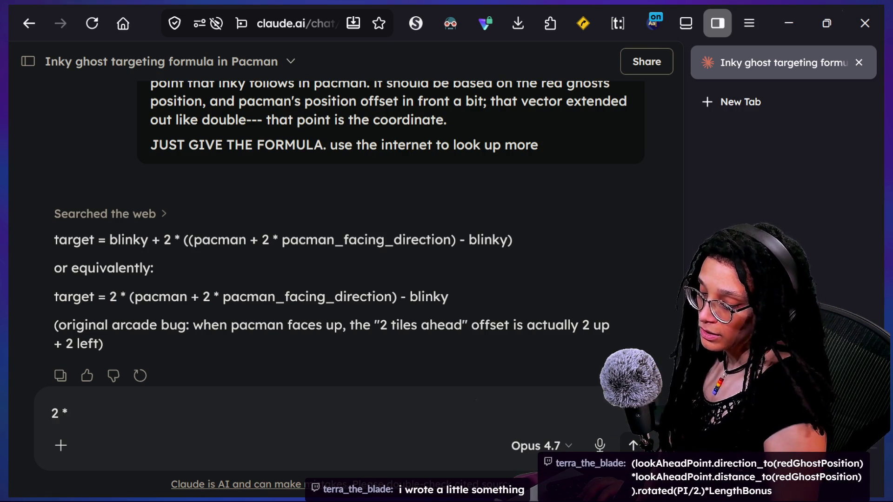
pyautogui.write('direction_to - thought')
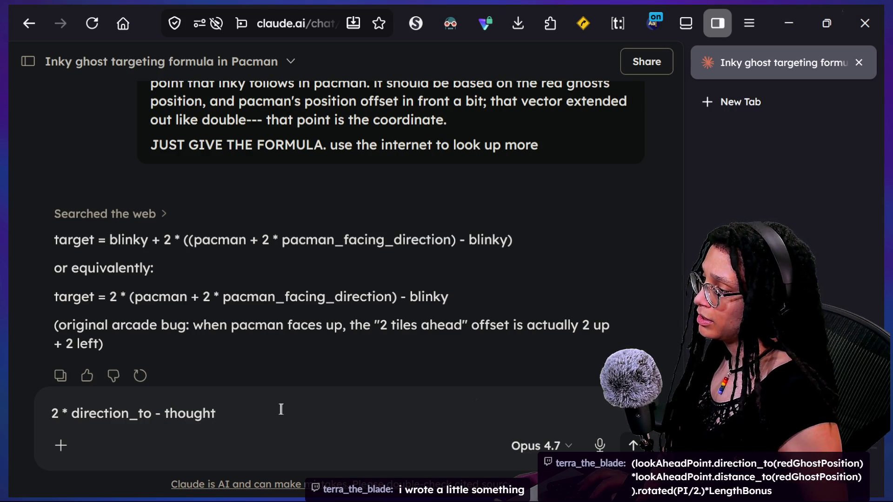
pyautogui.tripleClick(246, 423)
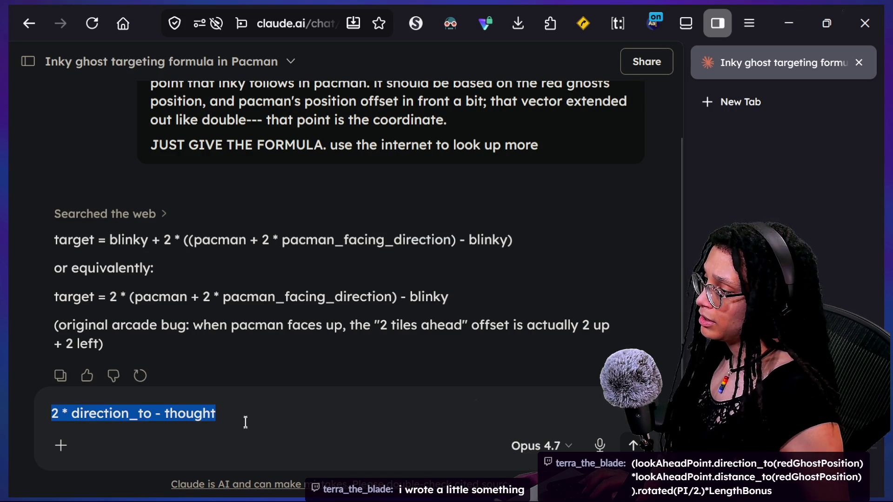
pyautogui.click(93, 413)
pyautogui.tripleClick(105, 414)
pyautogui.press('BackSpace')
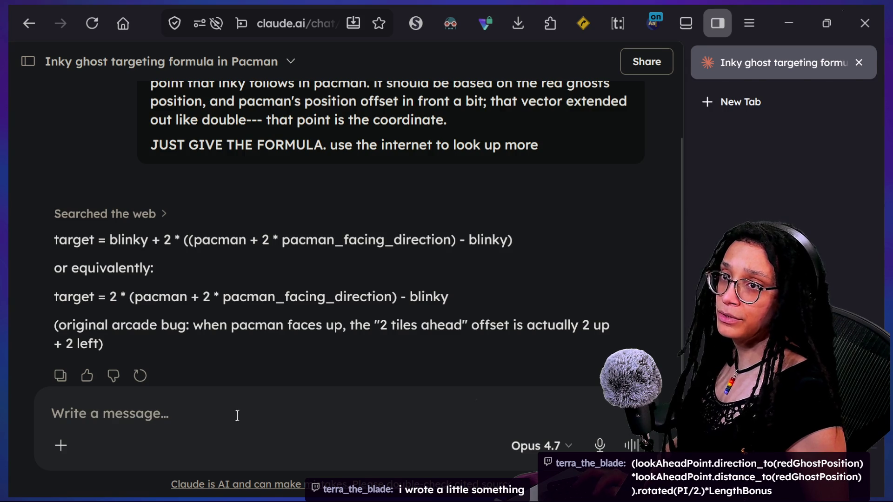
pyautogui.hotkey('ctrl', 'w')
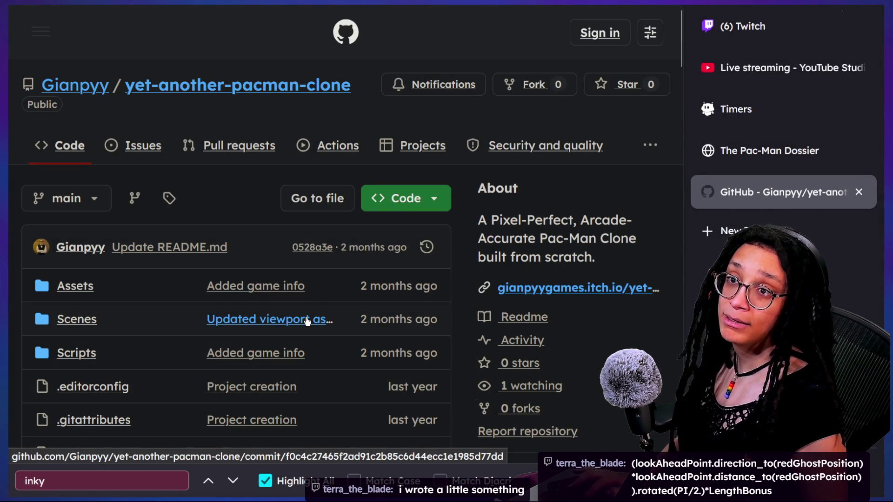
pyautogui.hotkey('alt', 'Tab')
# Adjust the script text size and bring the follow_point lines 125–128 into view
pyautogui.click(409, 346)
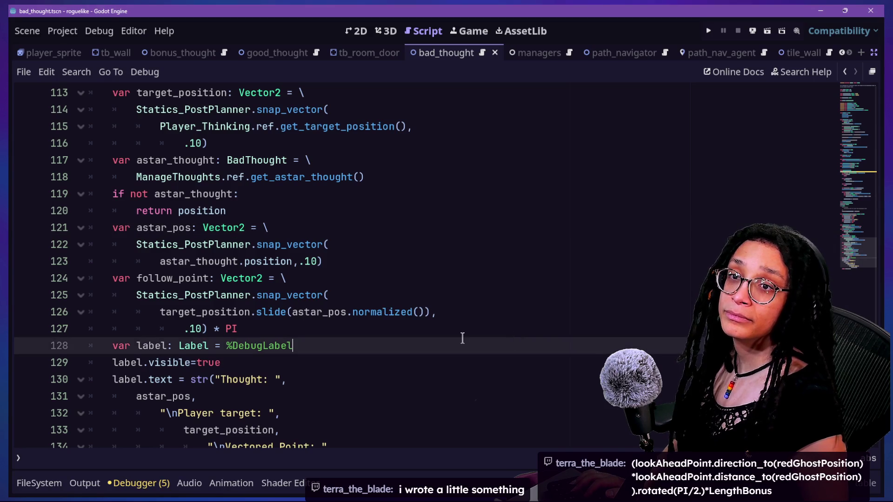
pyautogui.press('Up')
pyautogui.press('Up')
pyautogui.press('Down')
pyautogui.press('Down')
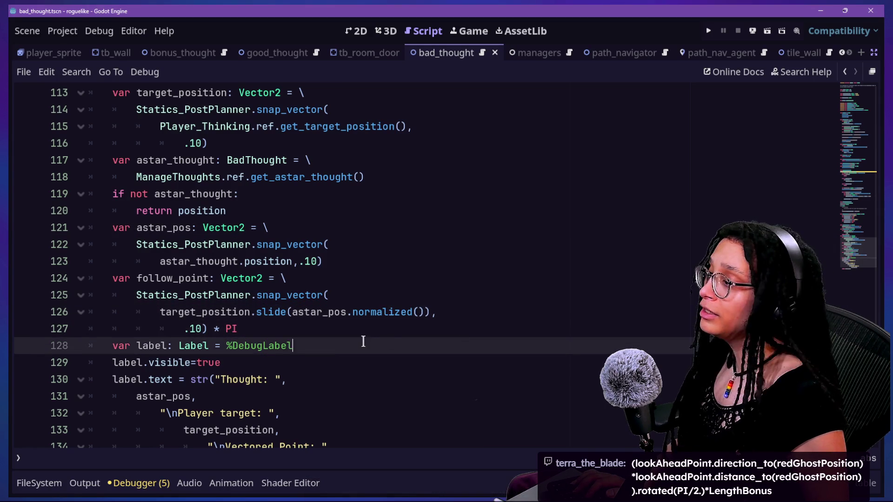
pyautogui.hotkey('ctrl', '-')
pyautogui.scroll(-1, 362, 340)
pyautogui.scroll(-5, 296, 124)
pyautogui.hotkey('ctrl', '=')
pyautogui.hotkey('ctrl', '=')
pyautogui.scroll(2, 296, 124)
pyautogui.click(463, 192)
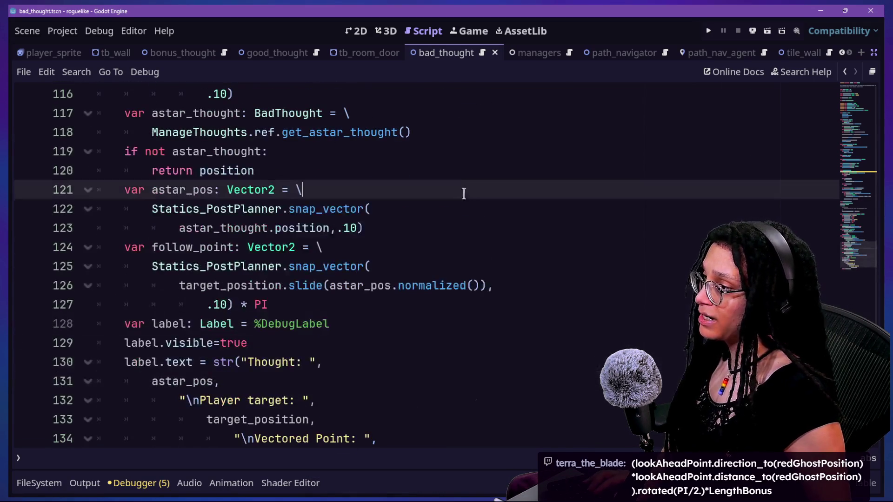
pyautogui.press('Down')
pyautogui.press('Down')
pyautogui.press('Down')
pyautogui.press('Home')
pyautogui.write('a')
pyautogui.press('BackSpace')
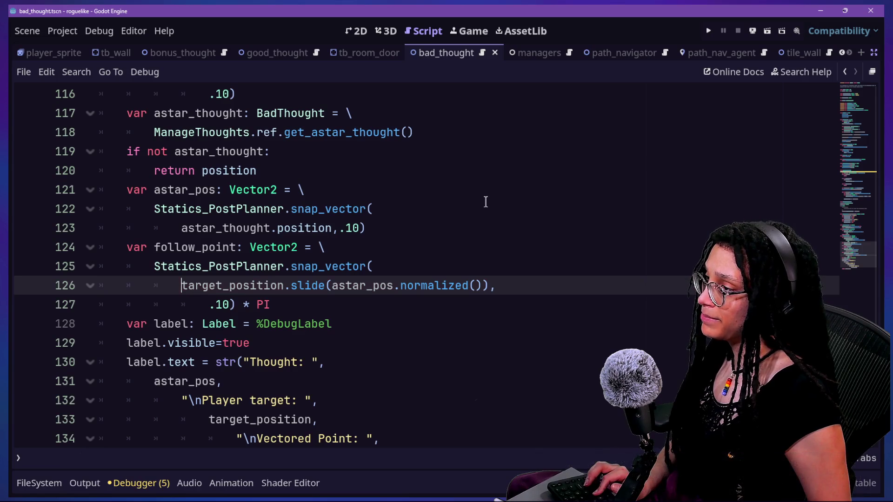
pyautogui.press('Down')
pyautogui.press('Down')
pyautogui.press('Down')
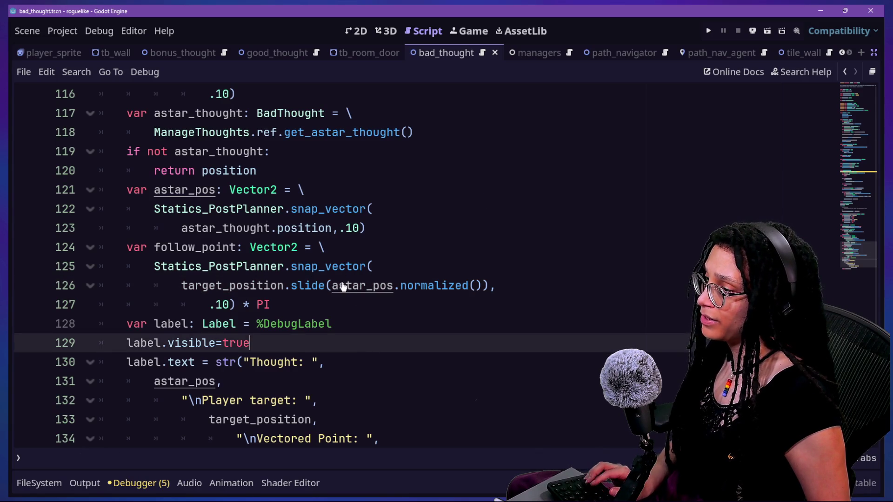
pyautogui.press('Up')
pyautogui.press('Up')
pyautogui.press('Up')
pyautogui.write('a')
pyautogui.press('BackSpace')
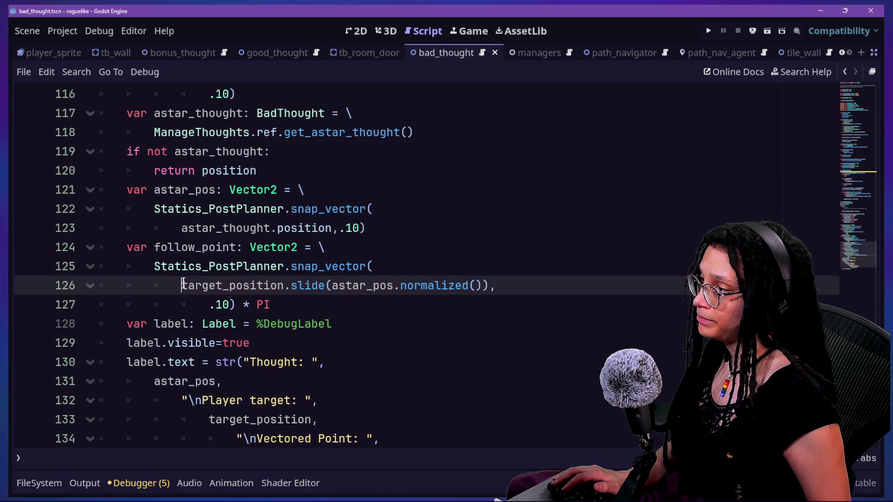
# Change line 126 to target_position.direction_to(astar_pos), removing the slide and normalized calls
pyautogui.moveTo(177, 284)
pyautogui.mouseDown()
pyautogui.moveTo(239, 305)
pyautogui.moveTo(469, 285)
pyautogui.mouseUp()
pyautogui.click(462, 285)
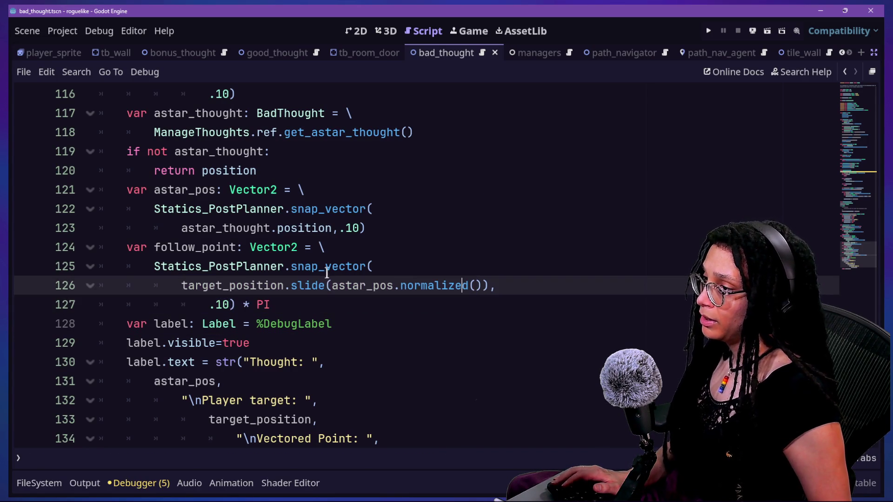
pyautogui.moveTo(291, 285); pyautogui.dragTo(331, 284)
pyautogui.press('BackSpace')
pyautogui.write('g')
pyautogui.press('Left')
pyautogui.press('BackSpace')
pyautogui.write('dire')
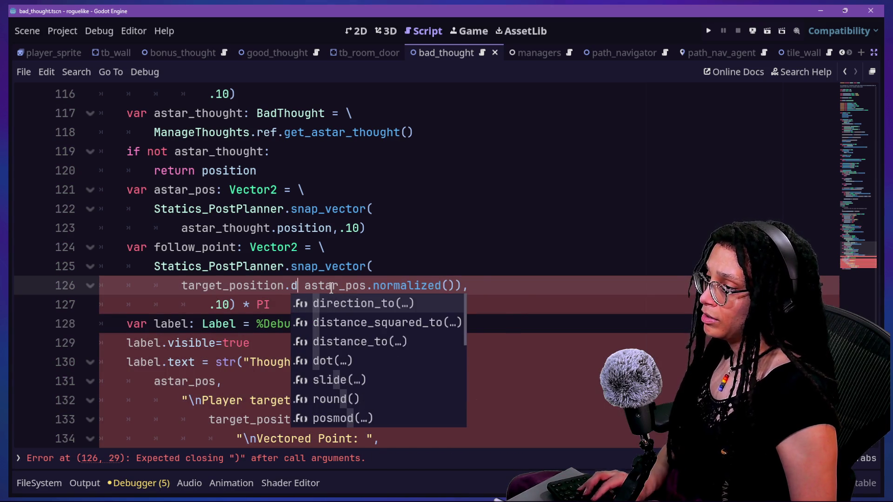
pyautogui.press('Return')
pyautogui.press('Delete')
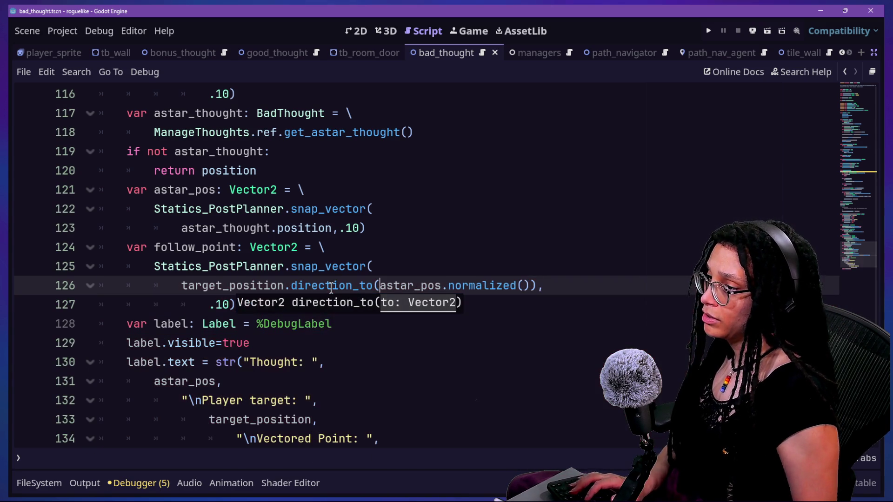
pyautogui.click(520, 284)
pyautogui.press('BackSpace')
pyautogui.press('BackSpace')
pyautogui.press('BackSpace')
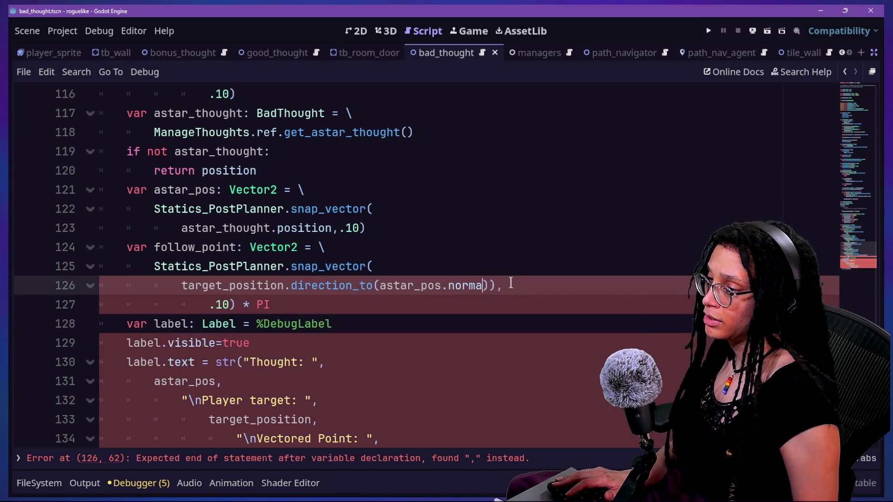
# Prefix the follow_point expression with '2*' and note '2 * direction_to - thought' beside it
pyautogui.click(248, 287)
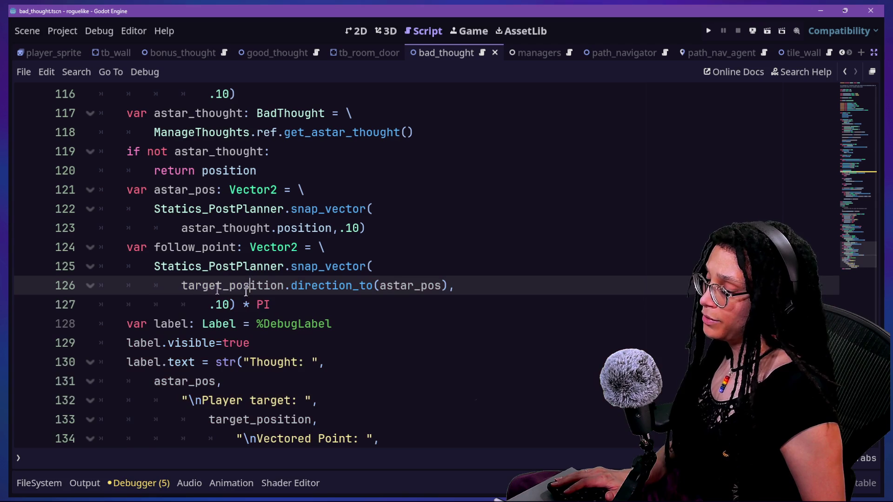
pyautogui.click(434, 248)
pyautogui.press('Delete')
pyautogui.hotkey('ctrl', 'z')
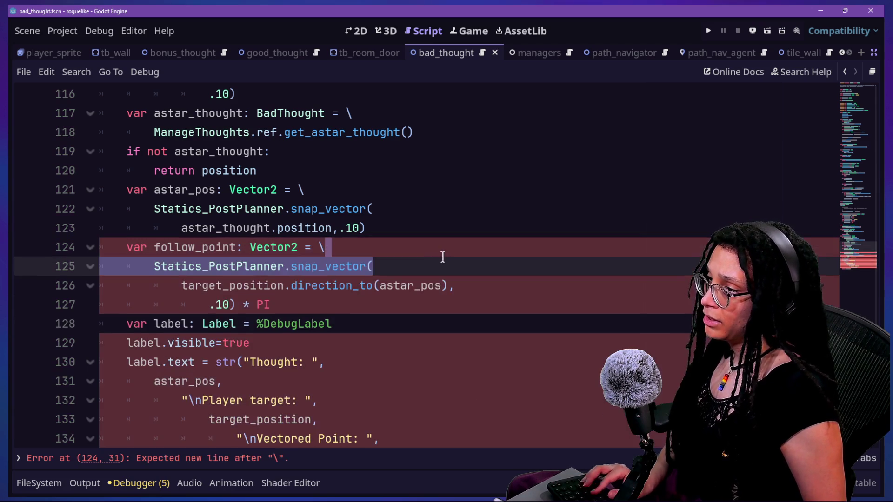
pyautogui.write('2 * direction_to - thought')
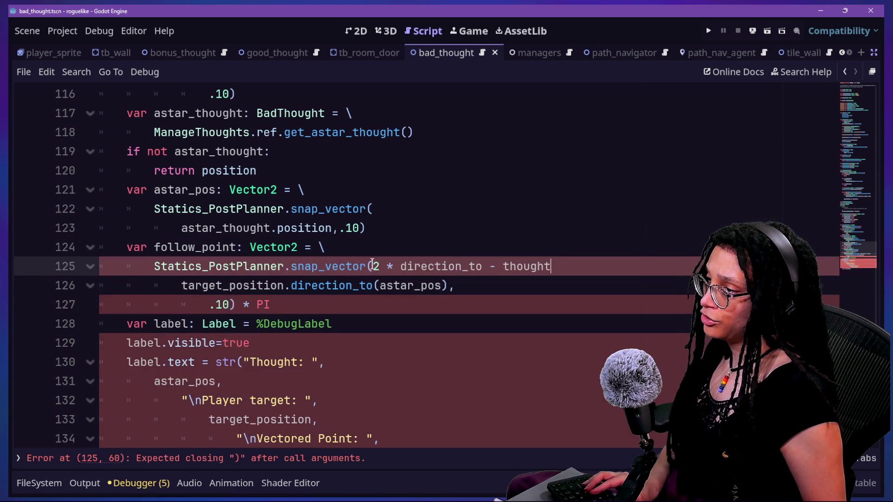
pyautogui.click(153, 266)
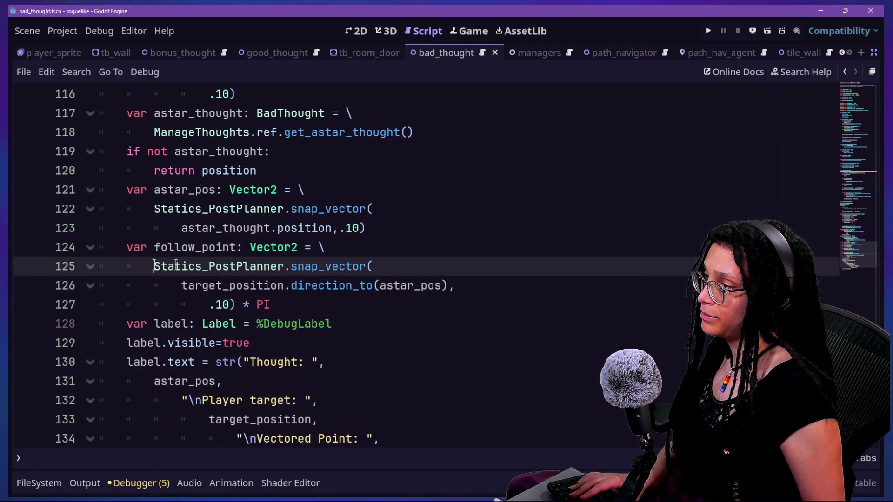
pyautogui.write('2*')
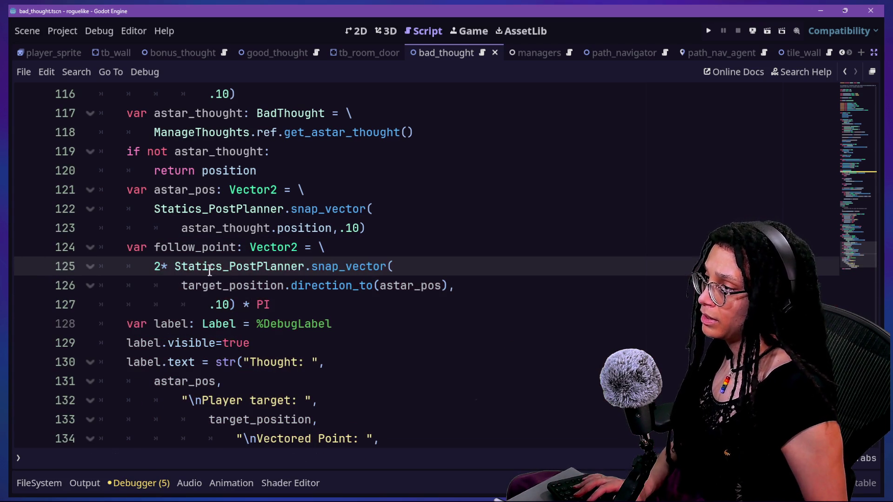
pyautogui.click(564, 286)
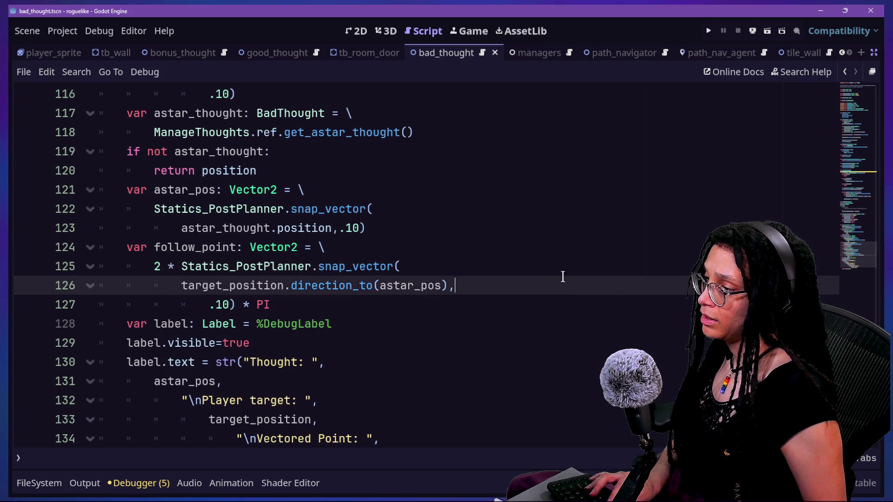
pyautogui.write('2 * direction_to - thought')
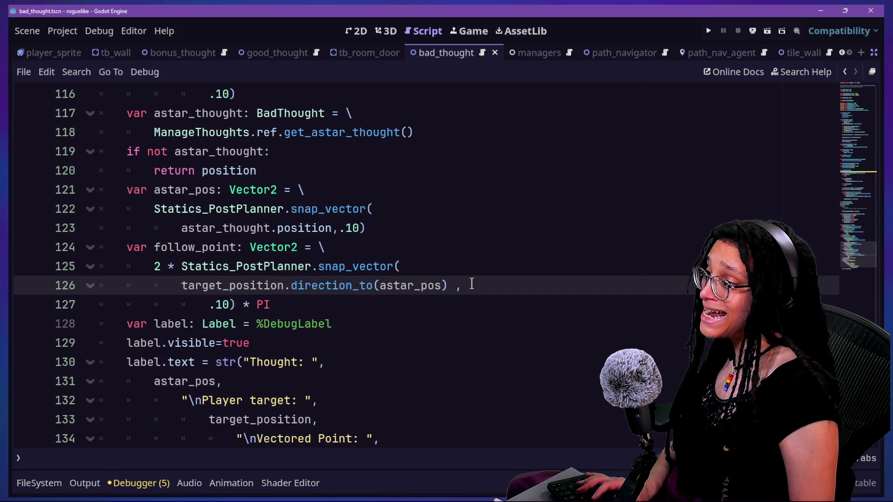
# Replace '* PI' on line 127 with '- astar_pos', save the script, and run the game
pyautogui.click(256, 309)
pyautogui.press('BackSpace')
pyautogui.press('BackSpace')
pyautogui.press('Delete')
pyautogui.press('Delete')
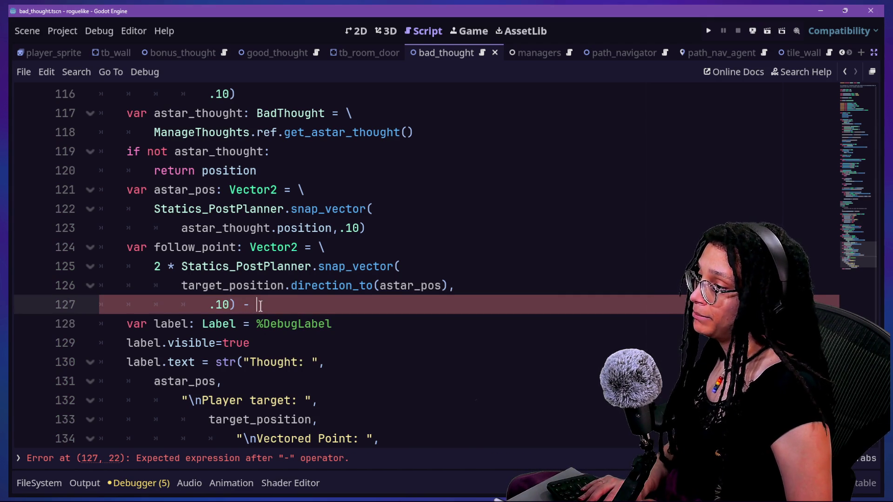
pyautogui.write('astar)')
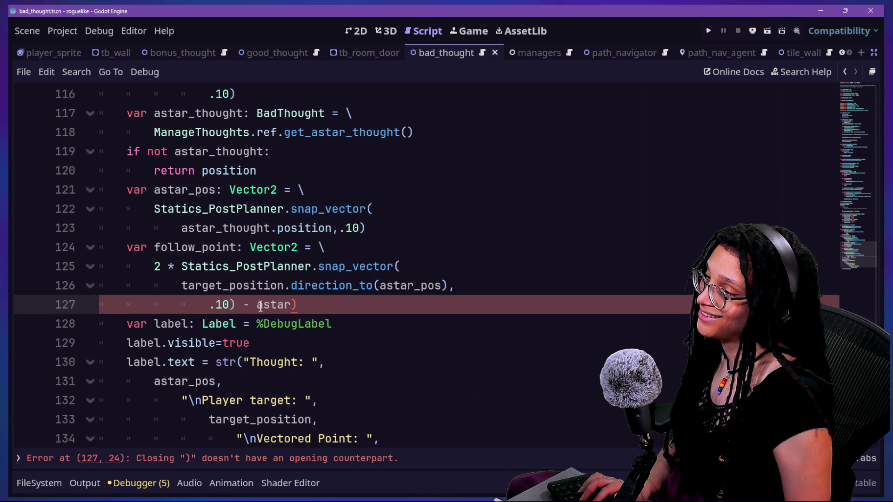
pyautogui.write('pos')
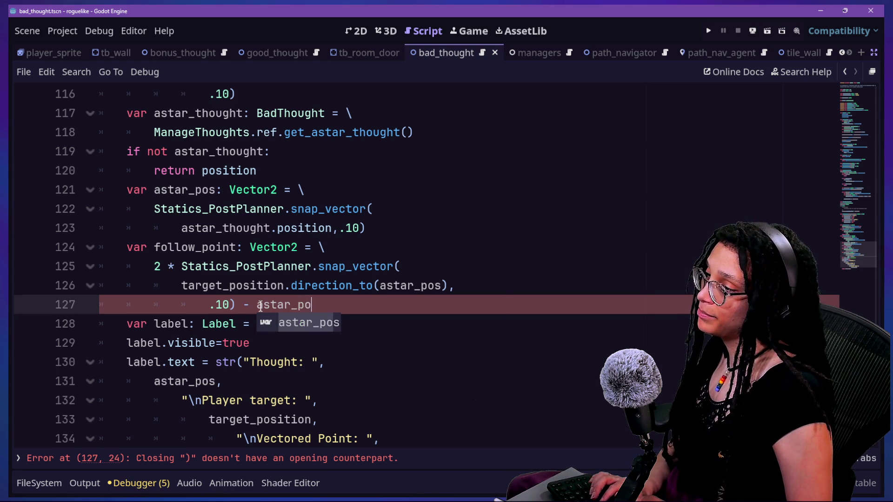
pyautogui.moveTo(230, 247); pyautogui.dragTo(279, 342)
pyautogui.hotkey('ctrl', 's')
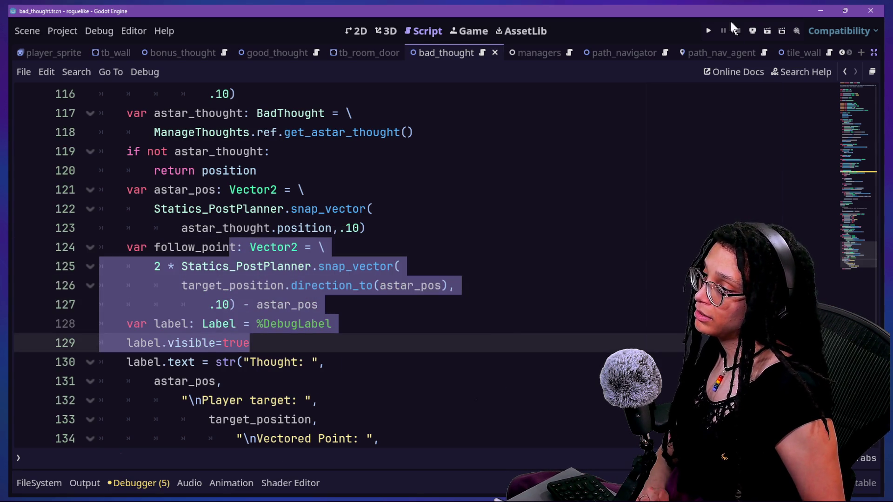
pyautogui.click(709, 31)
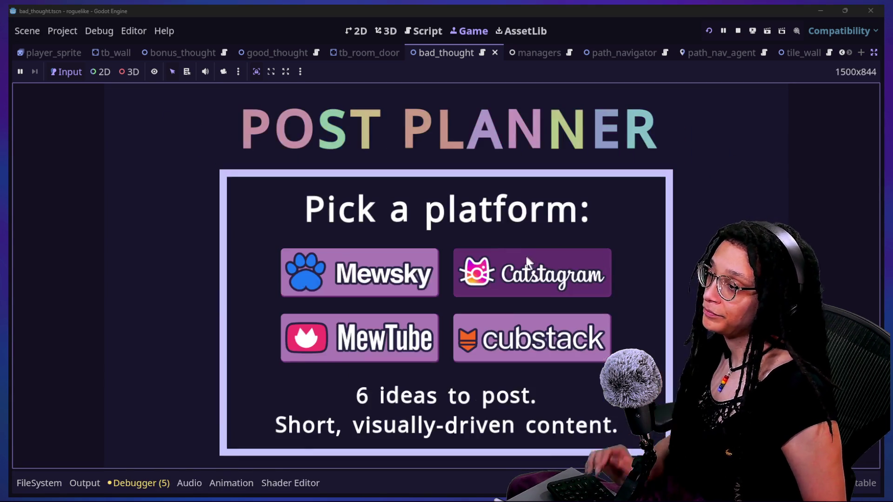
# Start a planning session to watch the Thought, Player target and Vectored Point values, then return to the script
pyautogui.click(526, 257)
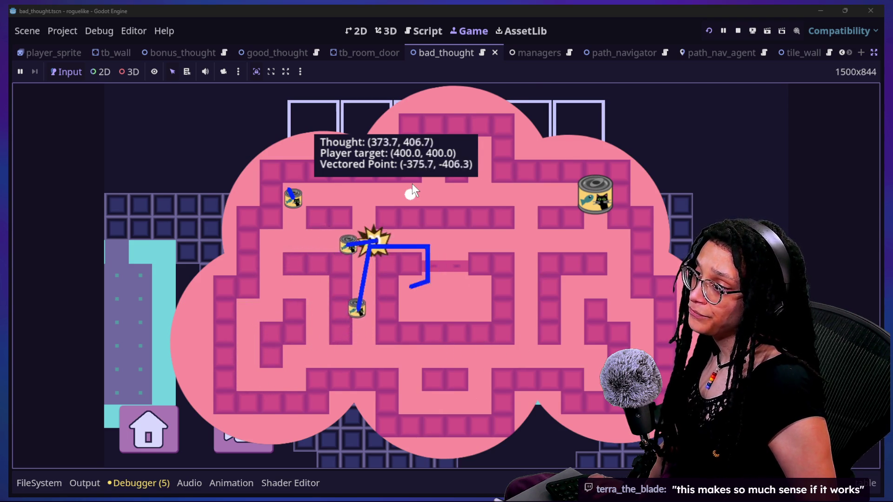
pyautogui.click(426, 30)
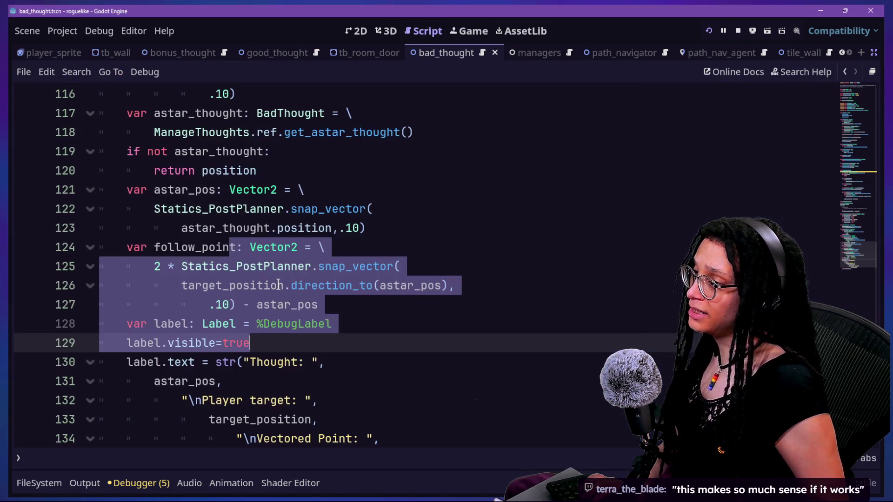
# Wrap the line 126 direction in abs() and save the script
pyautogui.click(253, 304)
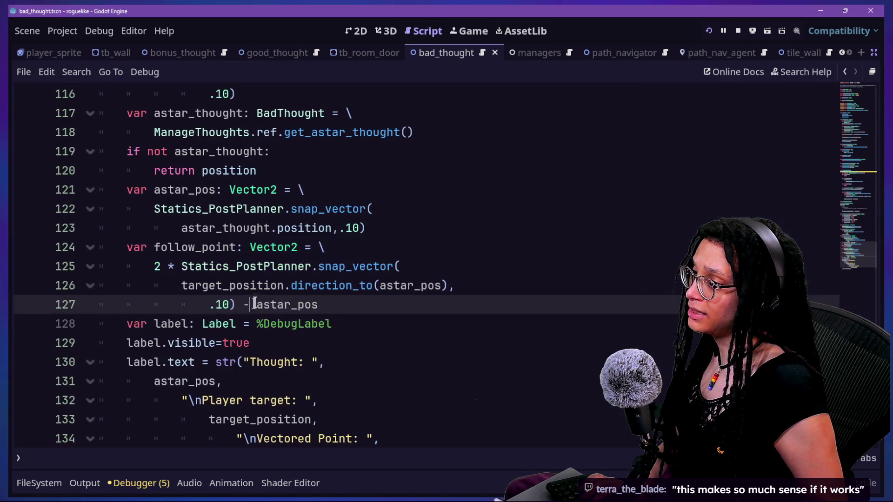
pyautogui.click(183, 285)
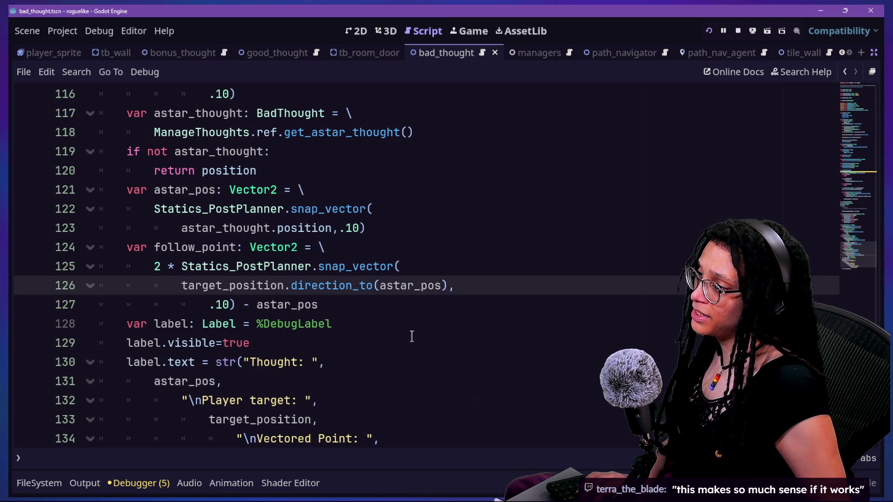
pyautogui.write('babs(')
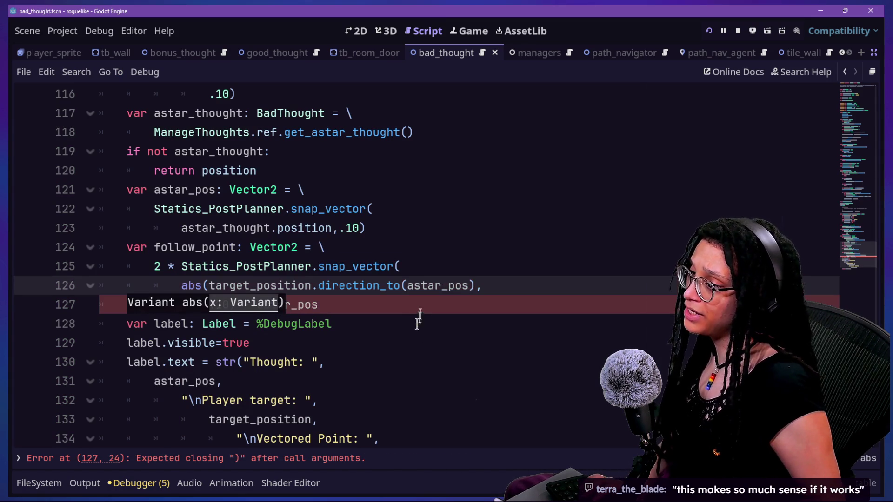
pyautogui.click(473, 285)
pyautogui.write(')')
pyautogui.hotkey('ctrl', 's')
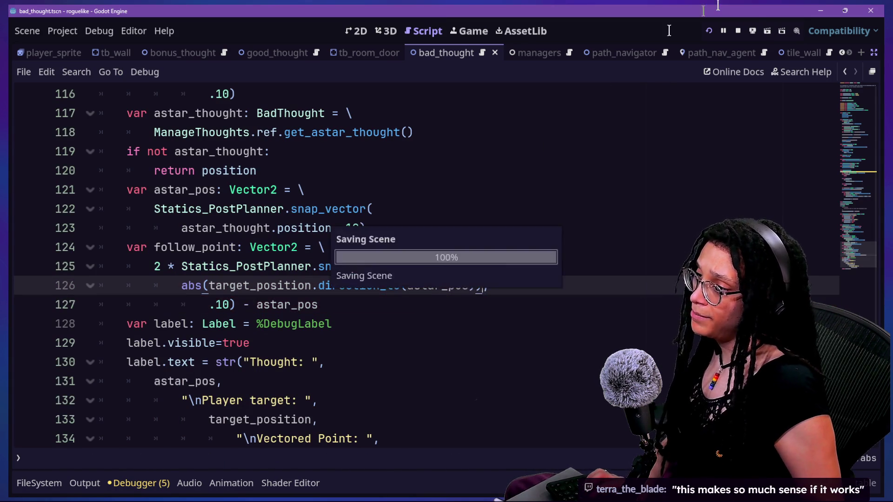
# Run the game again, start planning on the Catstagram platform, and return to the script
pyautogui.click(708, 30)
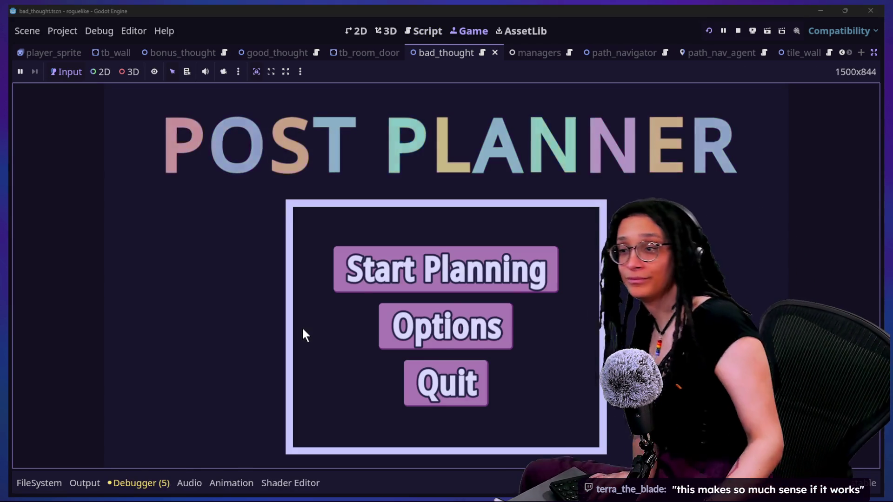
pyautogui.click(370, 283)
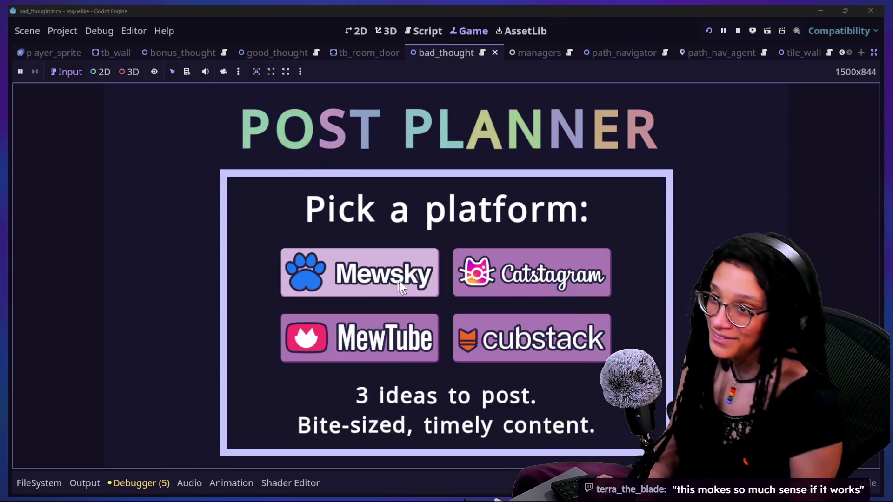
pyautogui.click(496, 279)
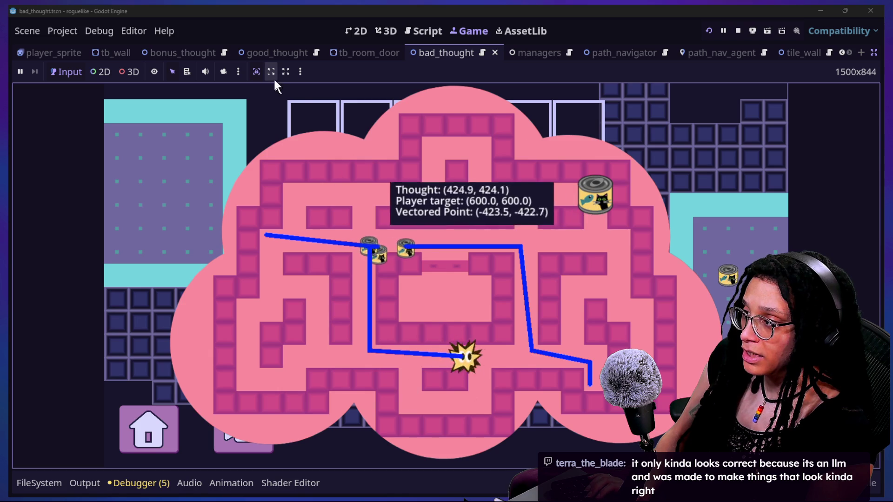
pyautogui.click(420, 34)
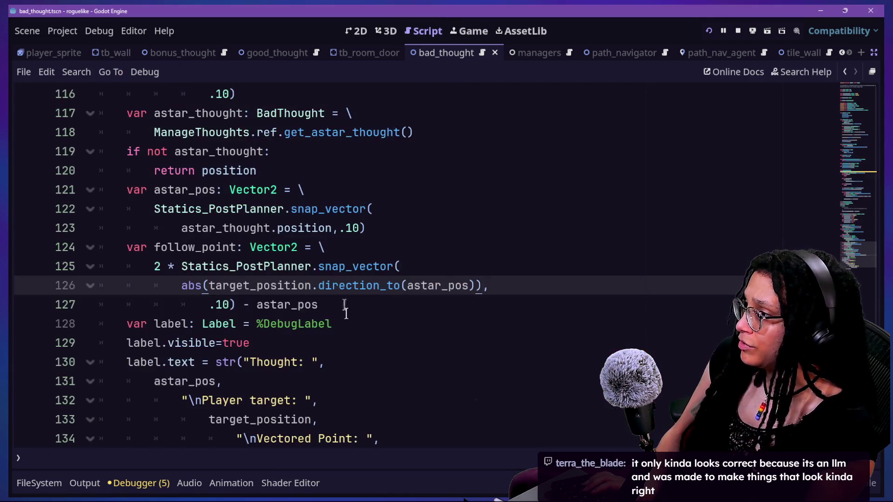
# Rewrite line 126 as astar_pos.direction_to(target_position) without abs(), save, and run the game
pyautogui.press('BackSpace')
pyautogui.press('Home')
pyautogui.press('Delete')
pyautogui.press('Delete')
pyautogui.press('Delete')
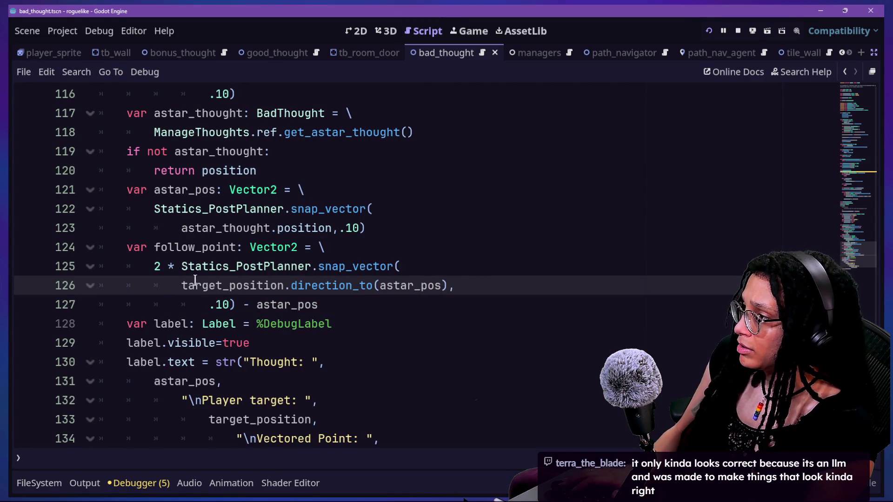
pyautogui.write('astar')
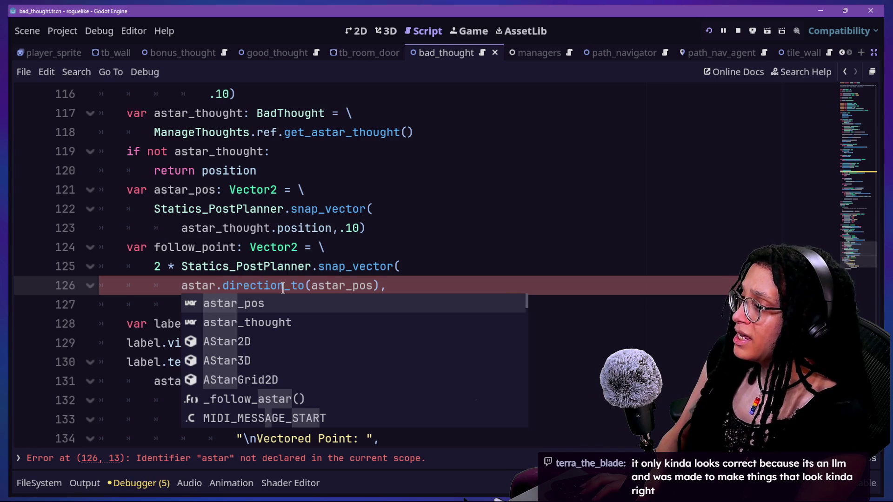
pyautogui.write('_')
pyautogui.press('Return')
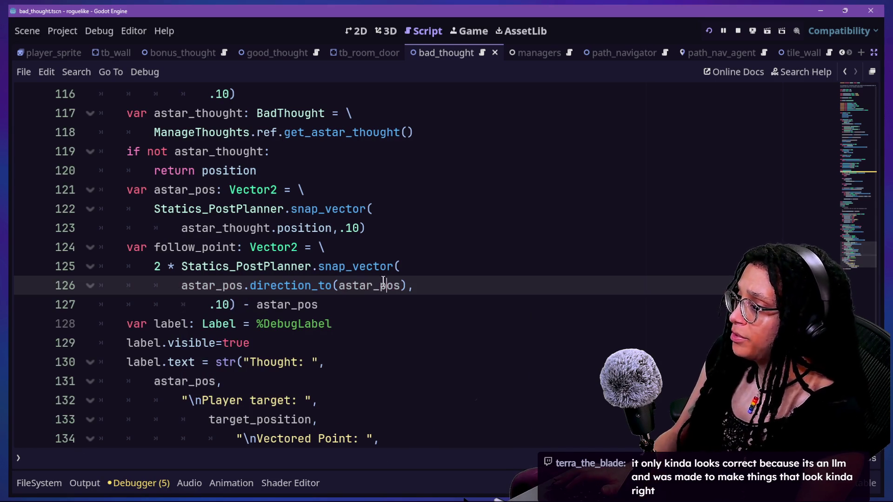
pyautogui.write('target_')
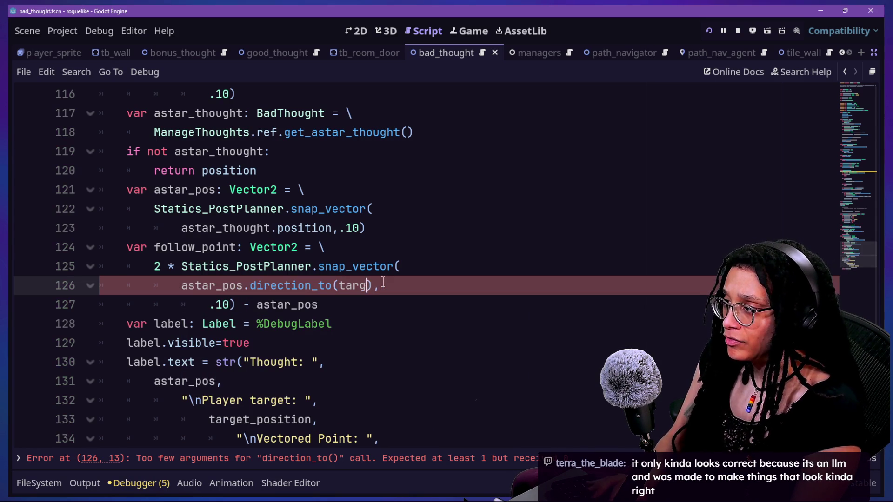
pyautogui.write('po')
pyautogui.press('Return')
pyautogui.hotkey('ctrl', 's')
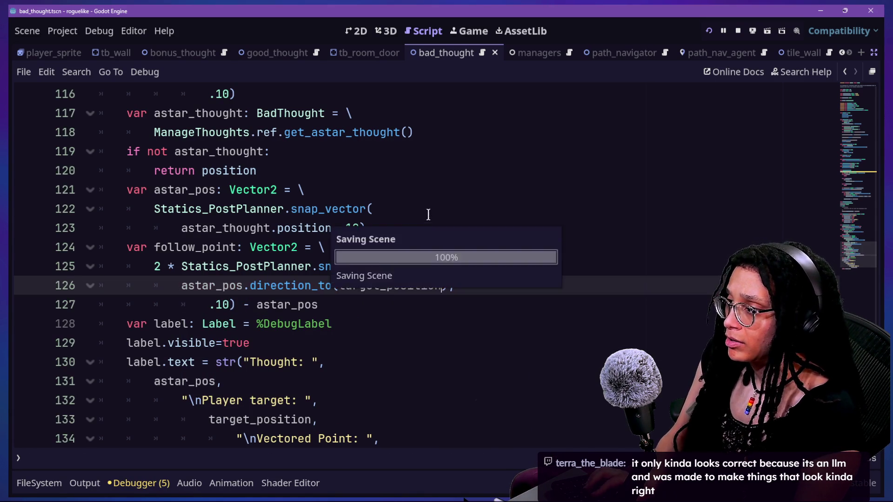
pyautogui.click(466, 32)
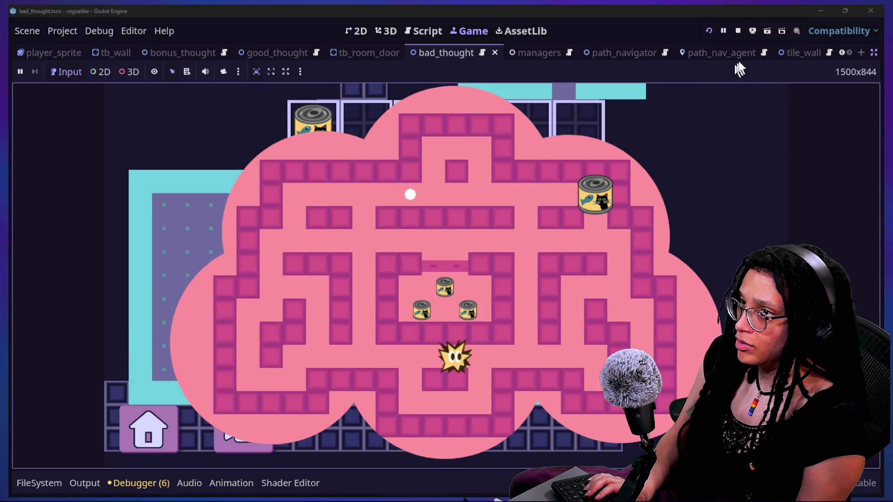
# Restart the running game and continue into a level
pyautogui.click(708, 31)
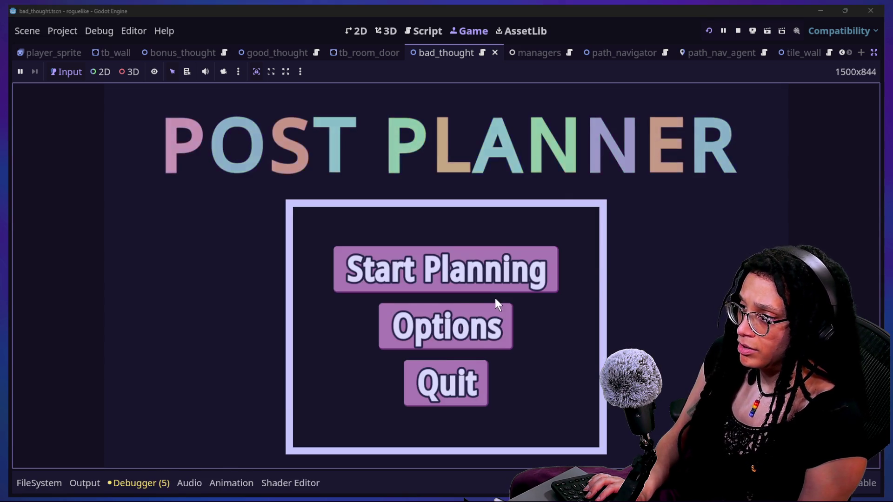
pyautogui.click(496, 286)
pyautogui.click(498, 290)
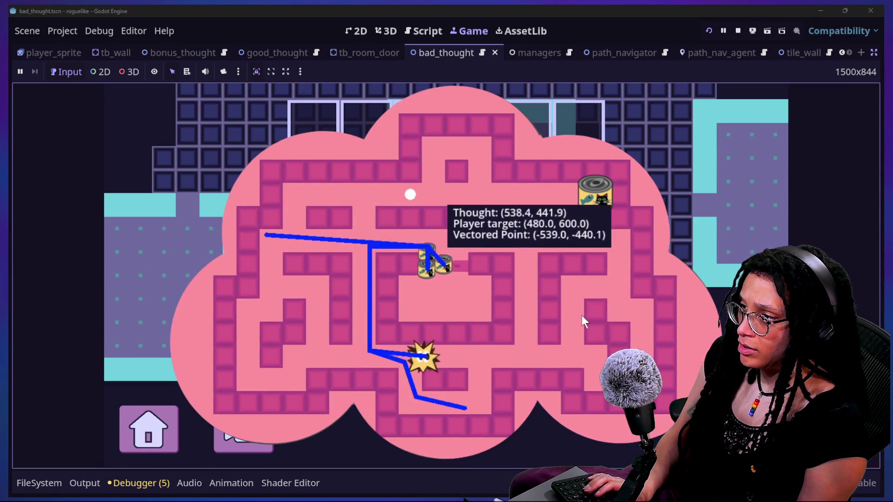
# Undo the line 126 edit, make the line 125 multiplier -2, and relaunch the game
pyautogui.click(418, 32)
pyautogui.hotkey('ctrl', 'z')
pyautogui.hotkey('ctrl', 'z')
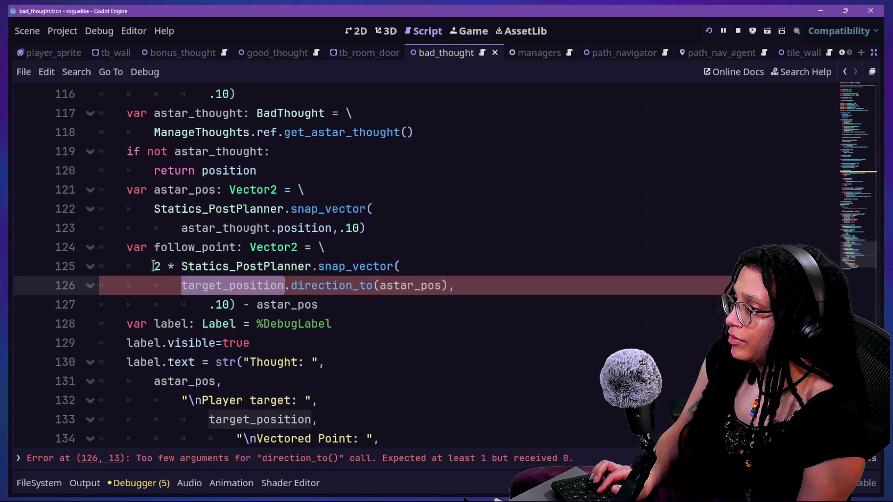
pyautogui.write('-')
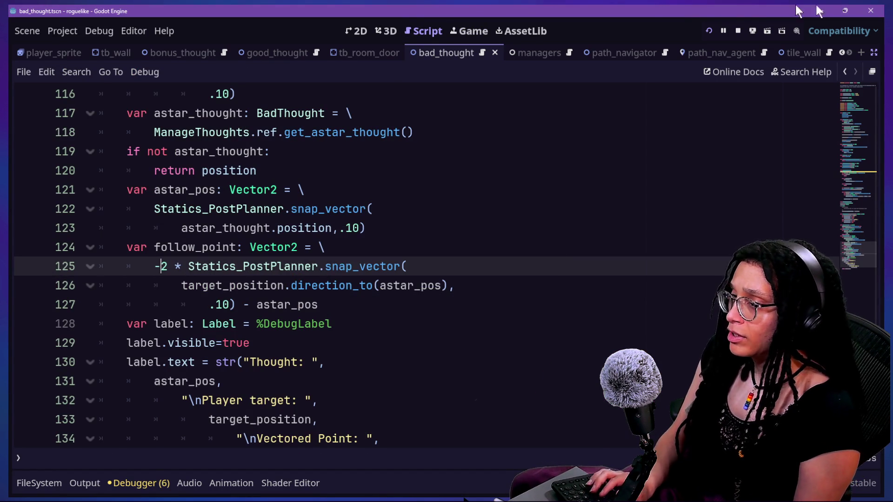
pyautogui.click(709, 31)
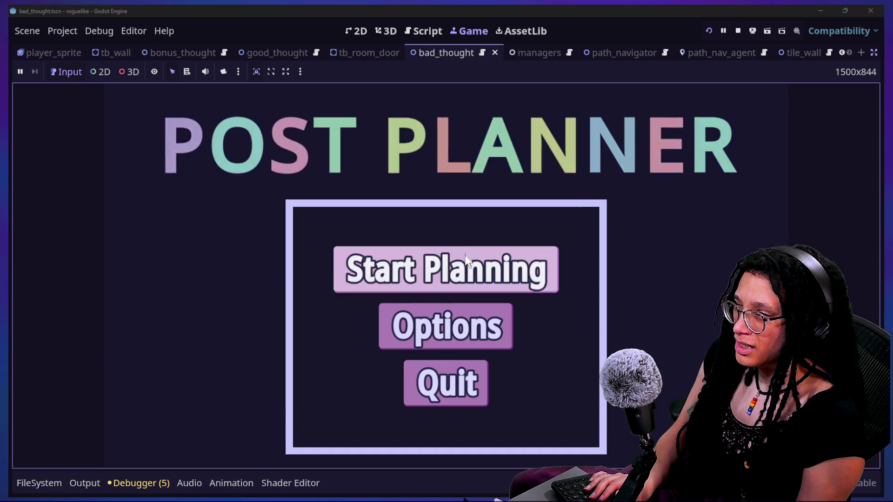
# Enter the Catstagram level from the main menu, then stop the test run
pyautogui.click(467, 263)
pyautogui.click(467, 269)
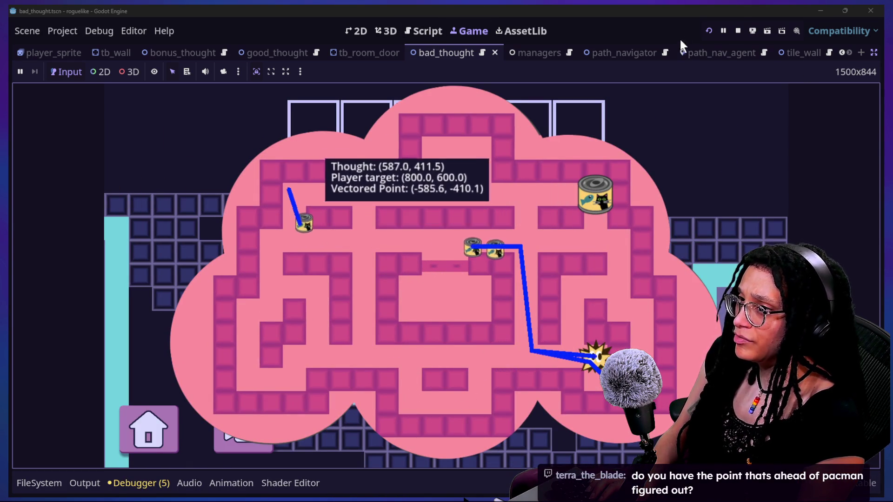
pyautogui.click(738, 31)
# Remove the stray 'b' before target_position and read the direction_to documentation
pyautogui.press('Down')
pyautogui.write('b')
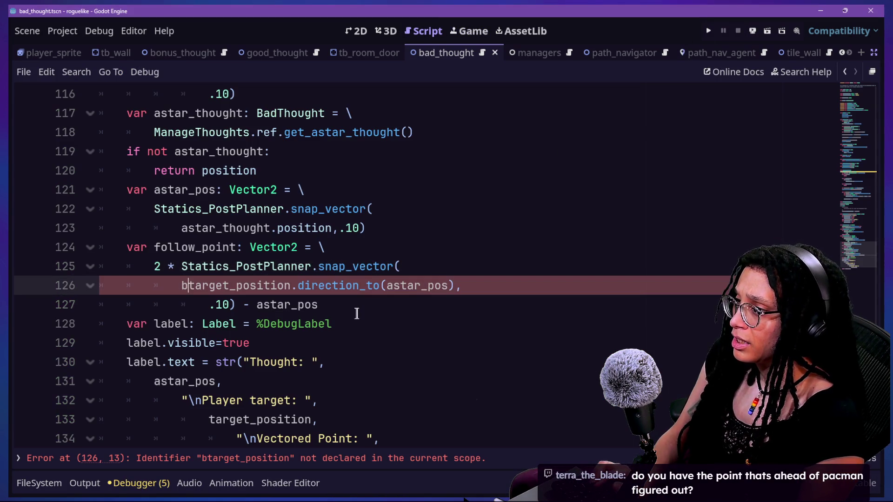
pyautogui.press('BackSpace')
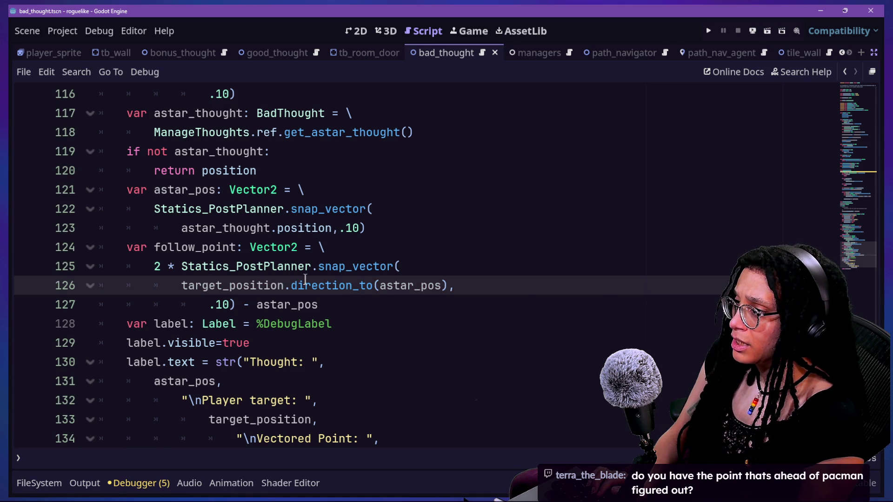
pyautogui.moveTo(305, 278)
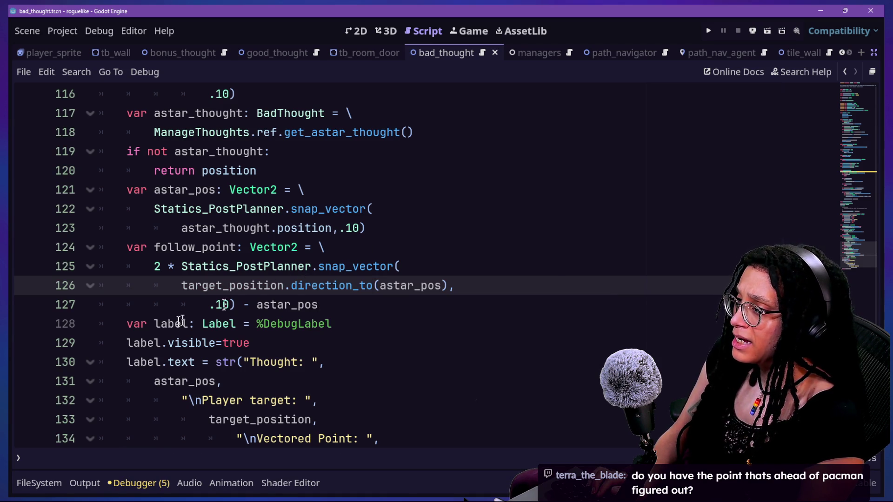
pyautogui.moveTo(362, 290)
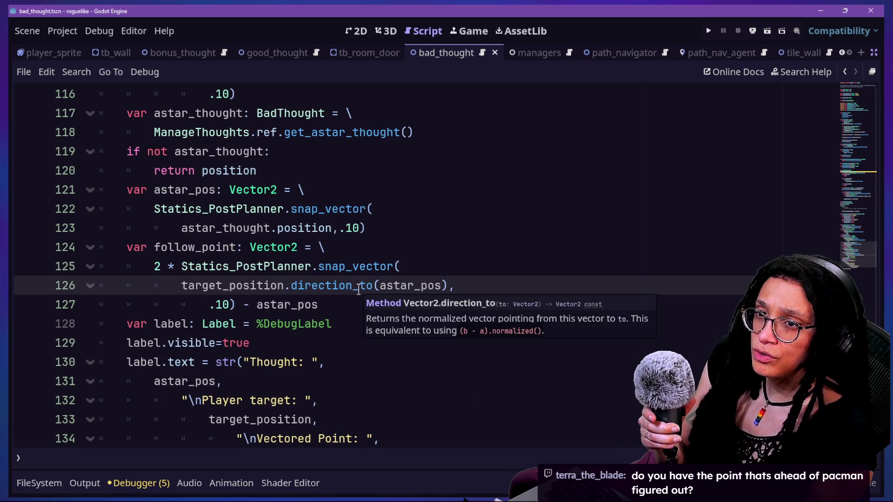
pyautogui.click(346, 266)
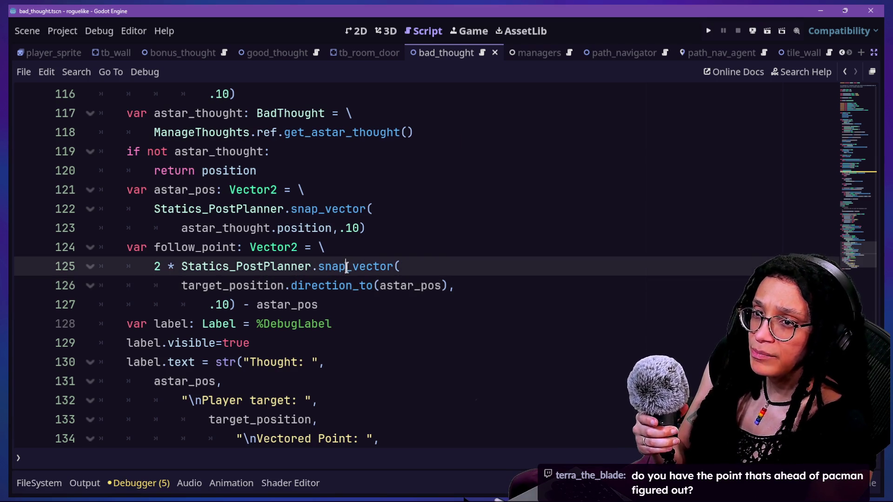
pyautogui.click(362, 297)
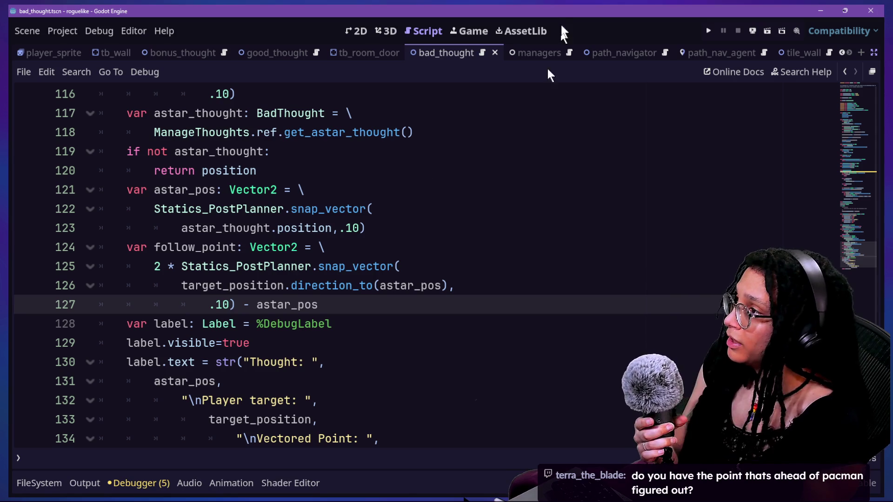
pyautogui.click(468, 30)
# Launch the game and enter the Catstagram level via Start Planning
pyautogui.click(708, 31)
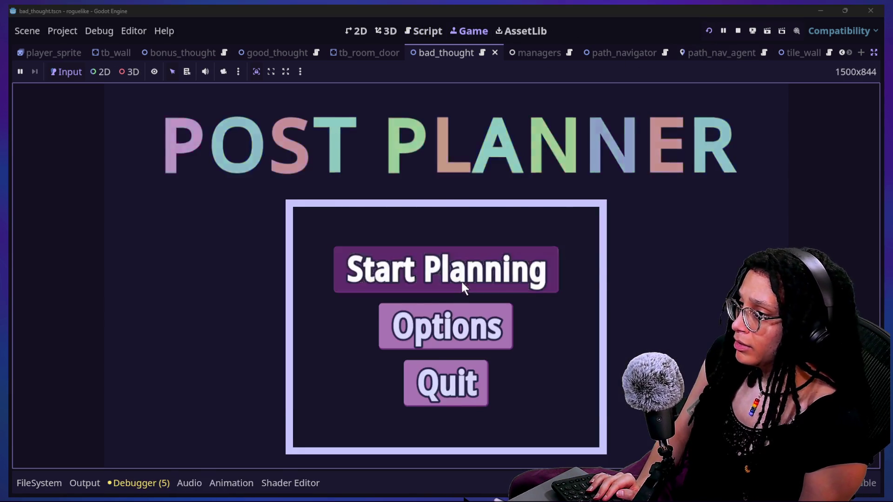
pyautogui.click(461, 282)
pyautogui.click(502, 288)
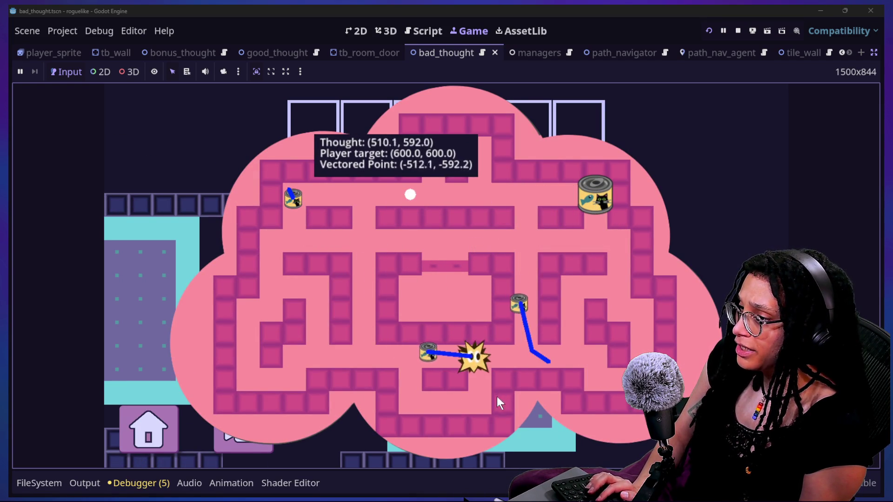
# Steer the player around the maze corridors, then stop and return to bad_thought
pyautogui.press('Down')
pyautogui.press('Left')
pyautogui.press('Left')
pyautogui.press('Left')
pyautogui.press('Up')
pyautogui.press('Up')
pyautogui.press('Up')
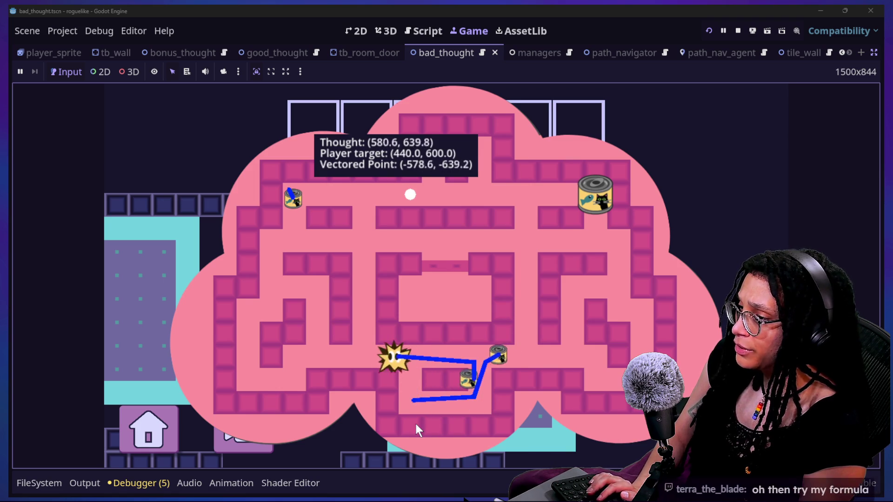
pyautogui.press('Up')
pyautogui.press('Up')
pyautogui.press('Right')
pyautogui.press('Right')
pyautogui.press('Right')
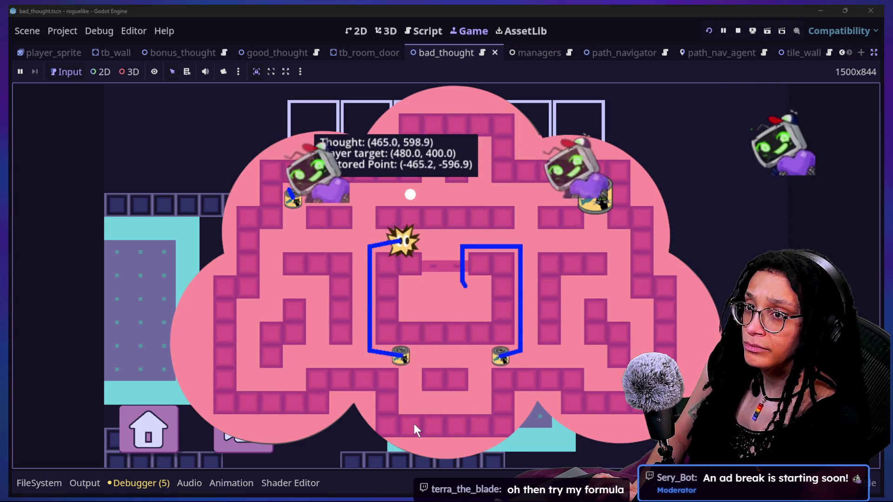
pyautogui.press('Down')
pyautogui.press('Down')
pyautogui.press('Down')
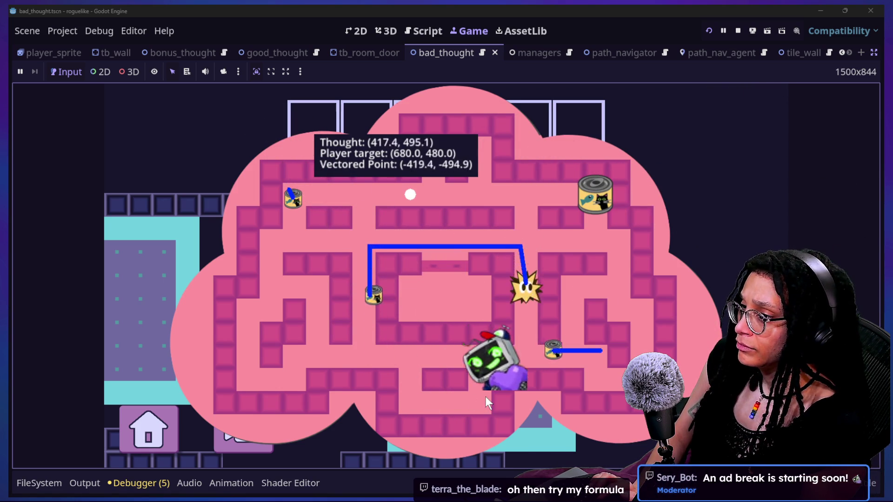
pyautogui.press('Left')
pyautogui.press('Left')
pyautogui.press('Left')
pyautogui.press('Left')
pyautogui.press('Right')
pyautogui.press('Right')
pyautogui.press('Left')
pyautogui.press('Left')
pyautogui.press('Down')
pyautogui.press('Down')
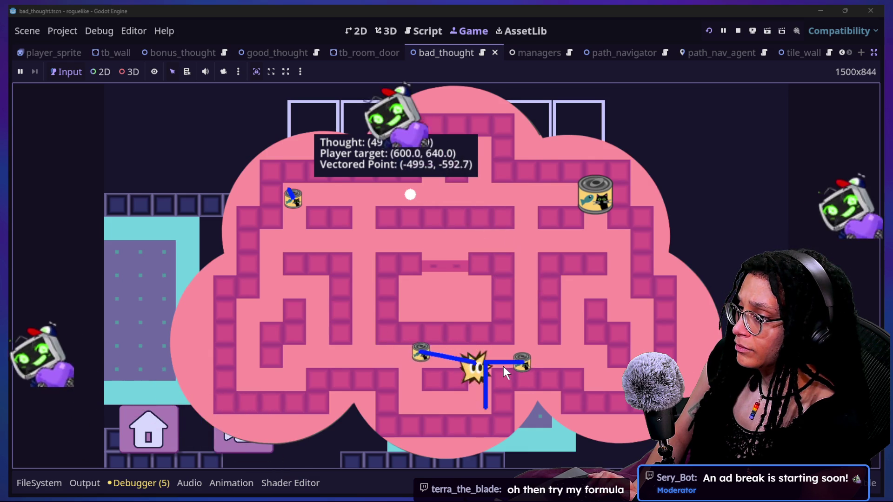
pyautogui.press('Up')
pyautogui.press('Up')
pyautogui.press('Left')
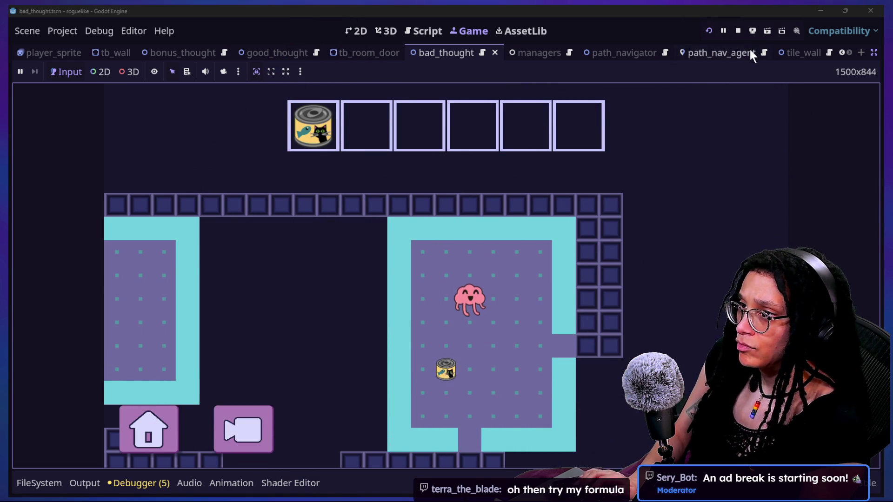
pyautogui.click(738, 31)
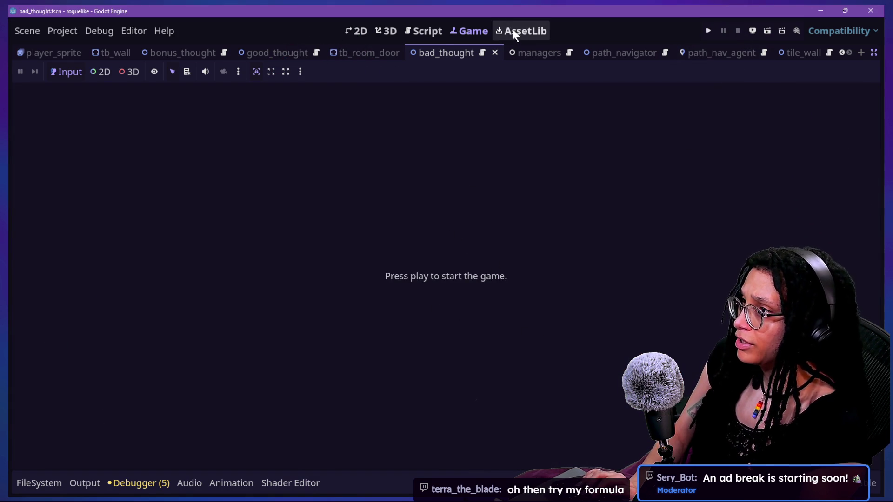
pyautogui.click(425, 30)
# Review the astar_pos and follow_point lines and the direction_to documentation
pyautogui.moveTo(451, 298); pyautogui.dragTo(394, 211)
pyautogui.click(423, 306)
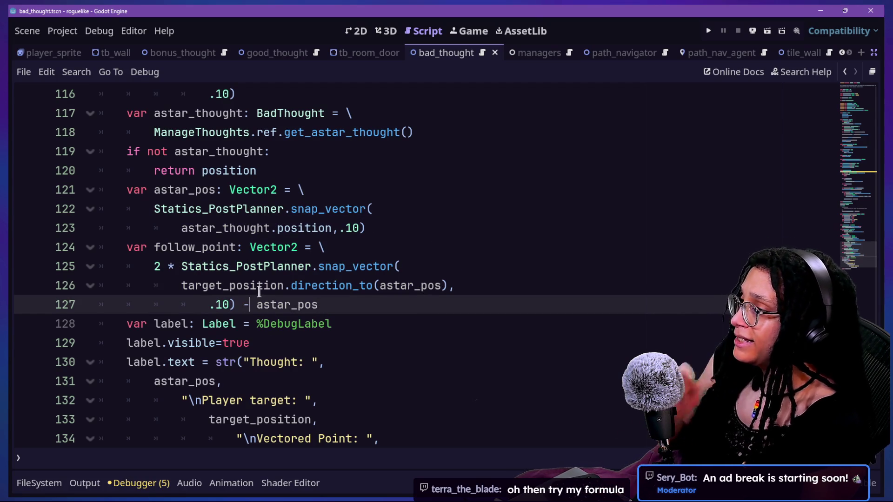
pyautogui.click(161, 266)
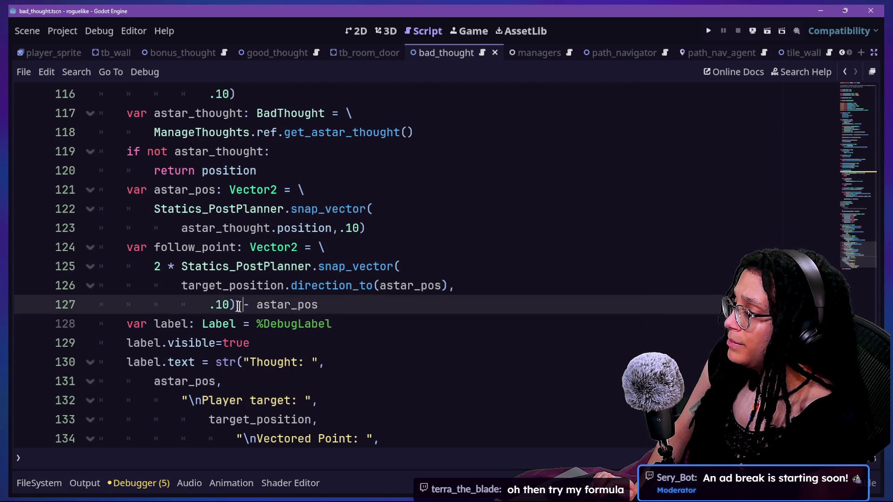
pyautogui.click(307, 304)
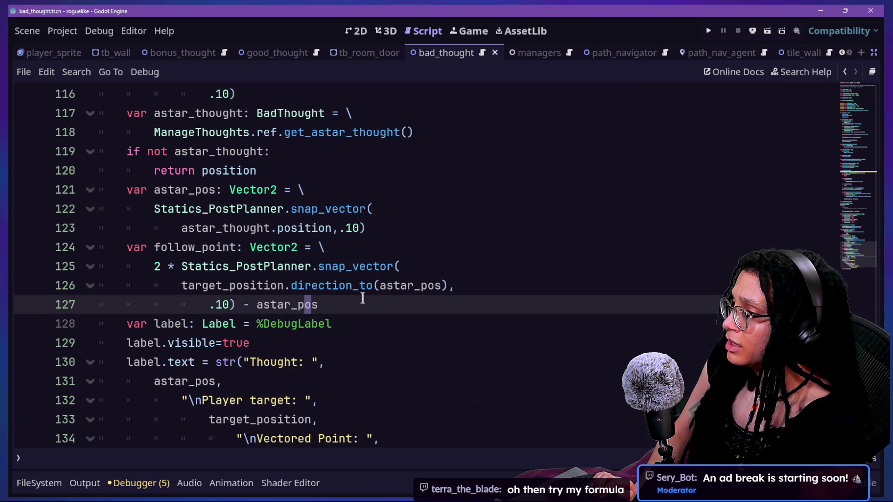
pyautogui.click(350, 286)
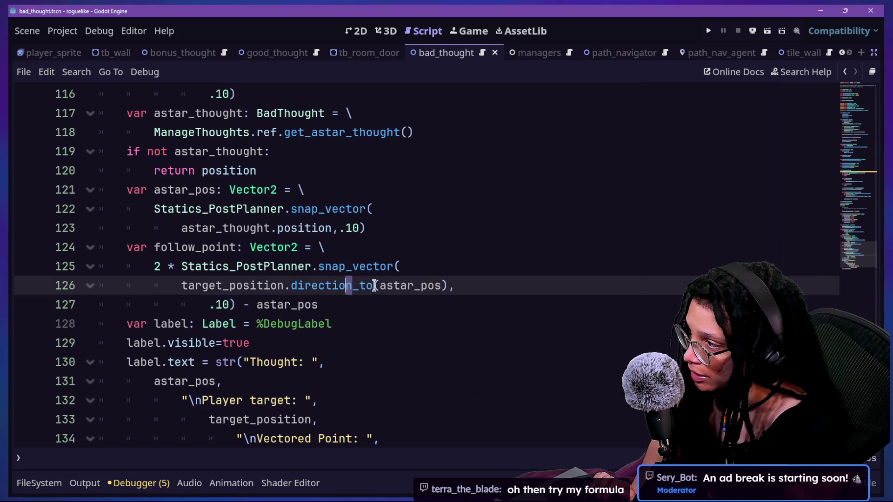
pyautogui.moveTo(374, 289)
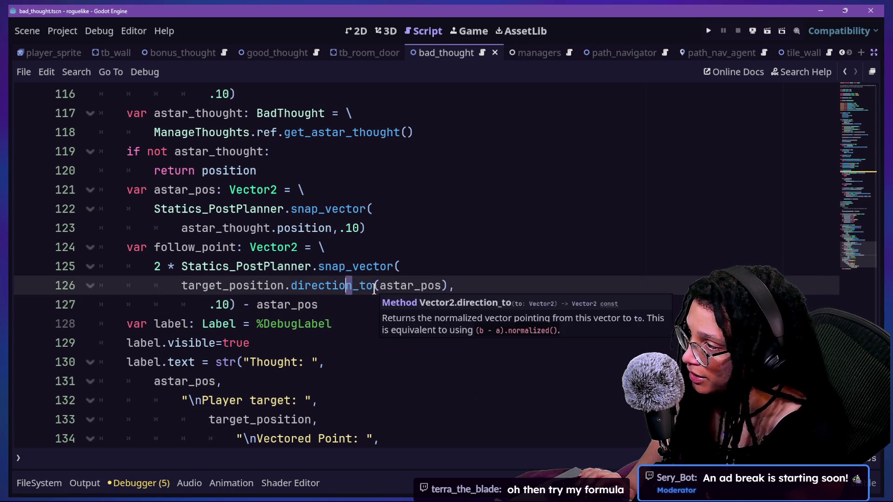
pyautogui.click(358, 305)
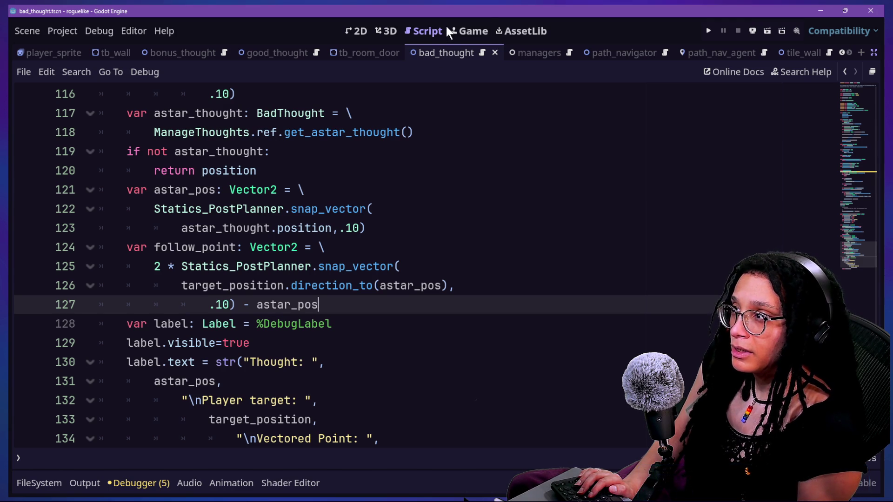
# Replace the minus before astar_pos on line 127 so it adds, then relaunch
pyautogui.click(196, 266)
pyautogui.click(315, 322)
pyautogui.click(351, 305)
pyautogui.click(305, 285)
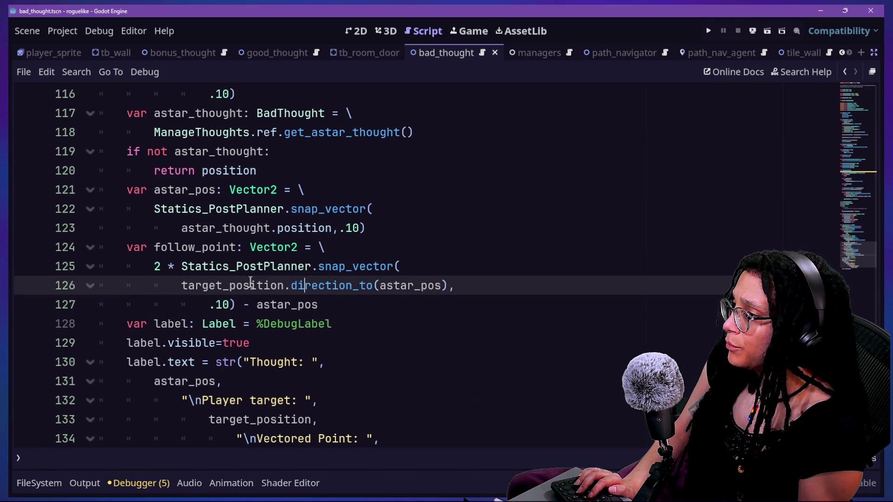
pyautogui.moveTo(328, 289)
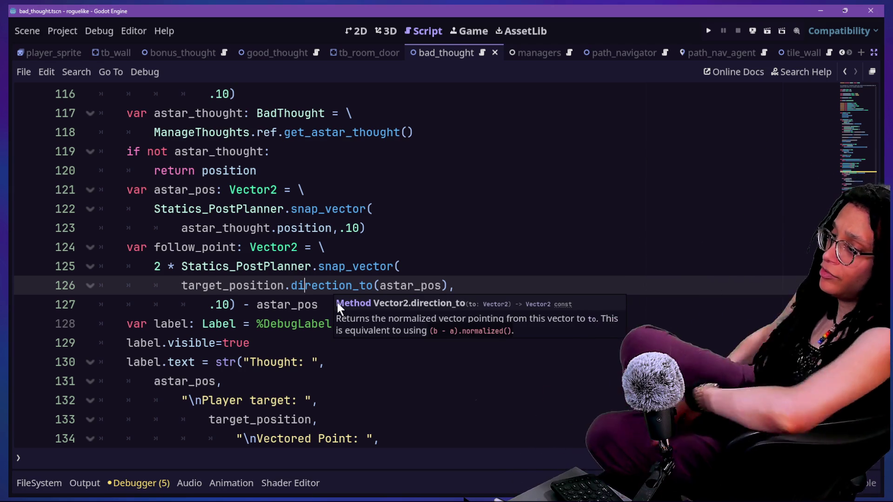
pyautogui.click(257, 324)
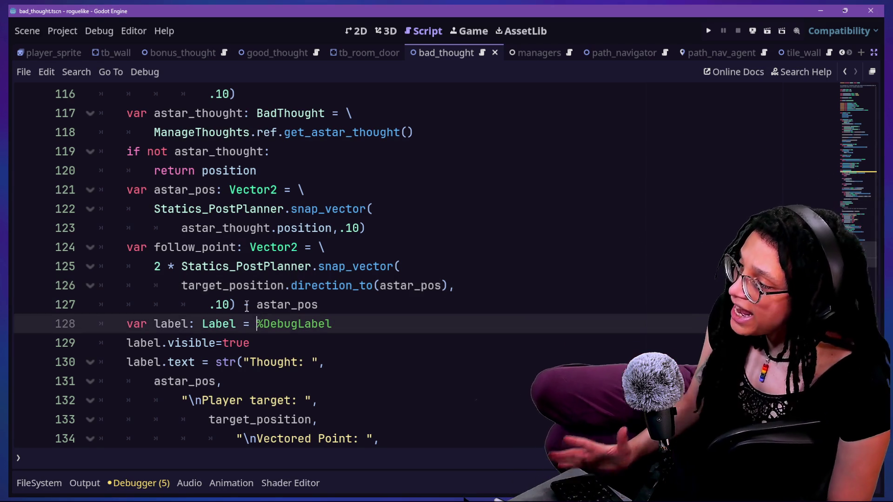
pyautogui.click(246, 305)
pyautogui.press('BackSpace')
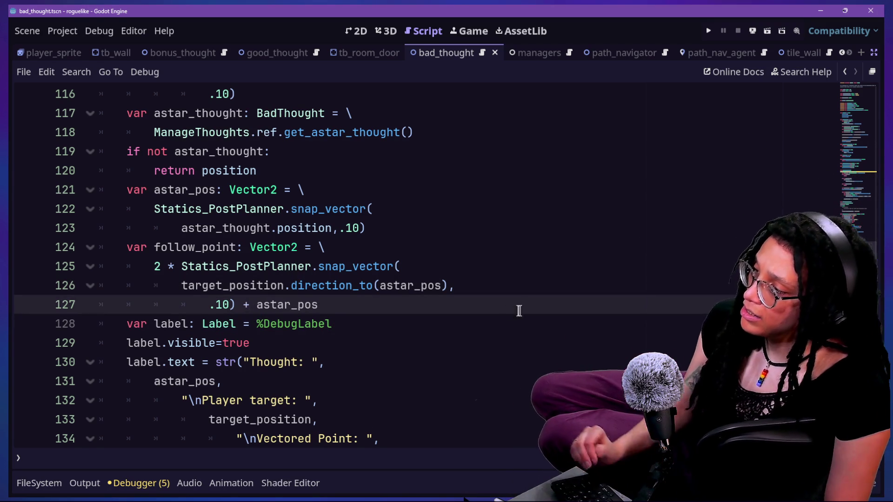
pyautogui.click(706, 30)
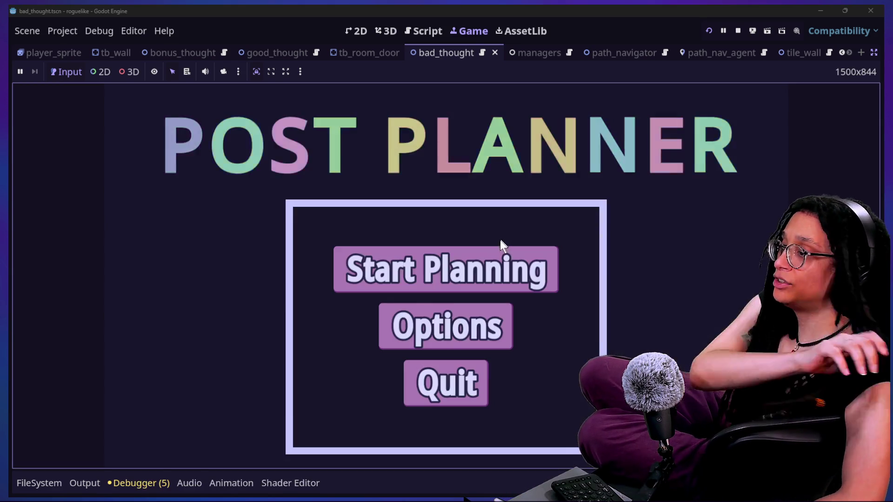
# Play Catstagram, moving the player to watch the Thought and Vectored Point values, then return to the script
pyautogui.click(490, 262)
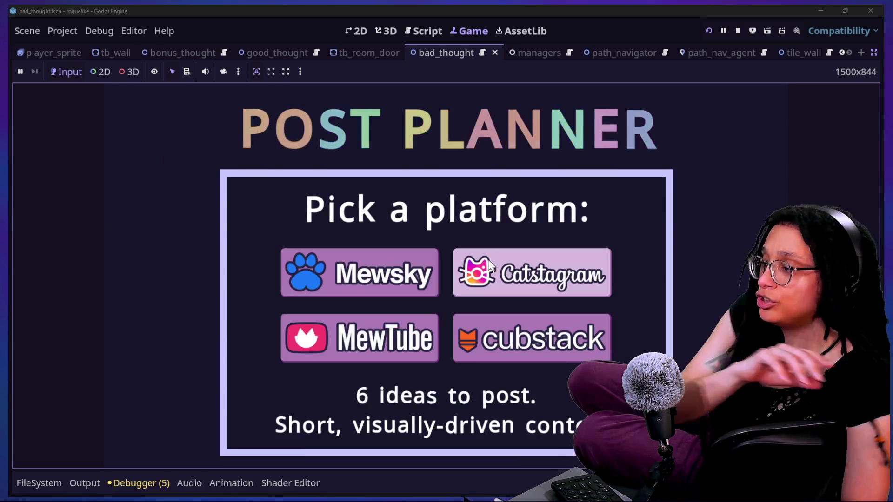
pyautogui.click(489, 265)
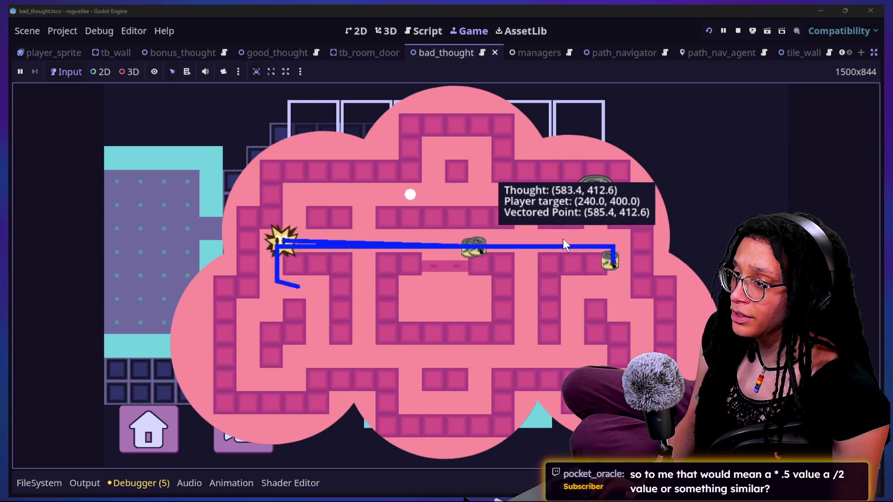
pyautogui.press('Down')
pyautogui.press('Down')
pyautogui.press('Down')
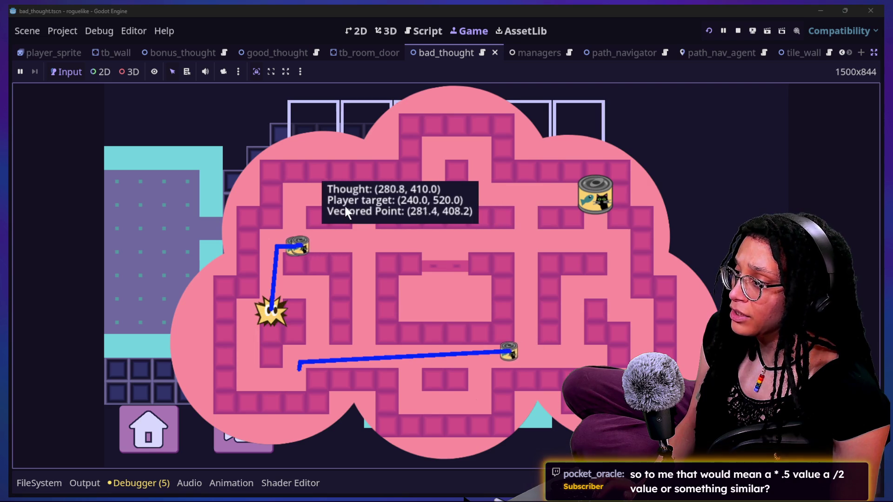
pyautogui.click(409, 195)
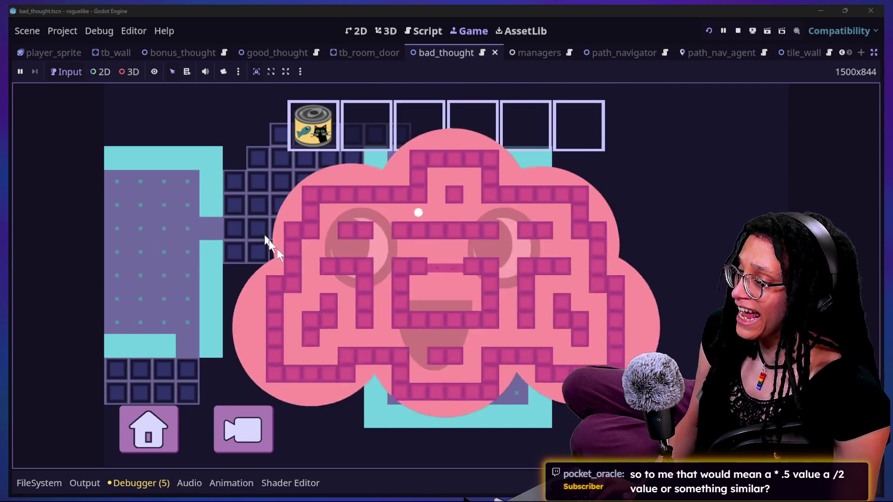
pyautogui.click(423, 25)
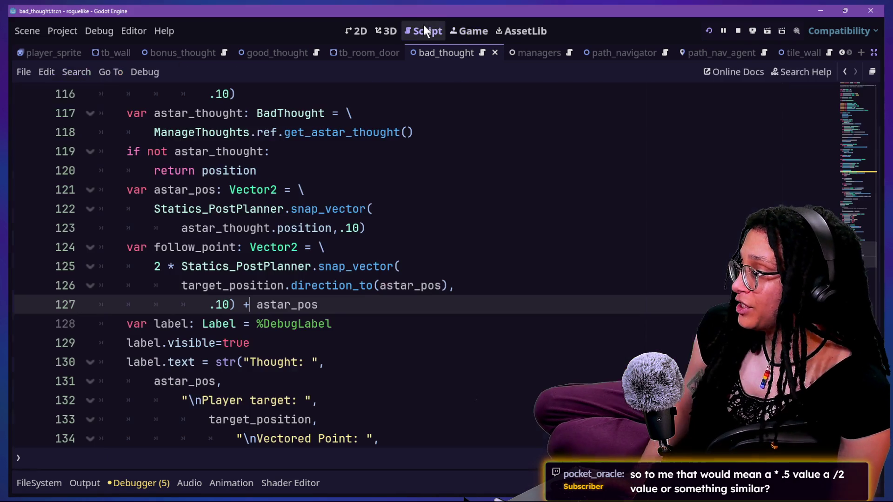
# Switch line 127 back to '- astar_pos' and make the function return sign(follow_point)
pyautogui.click(268, 249)
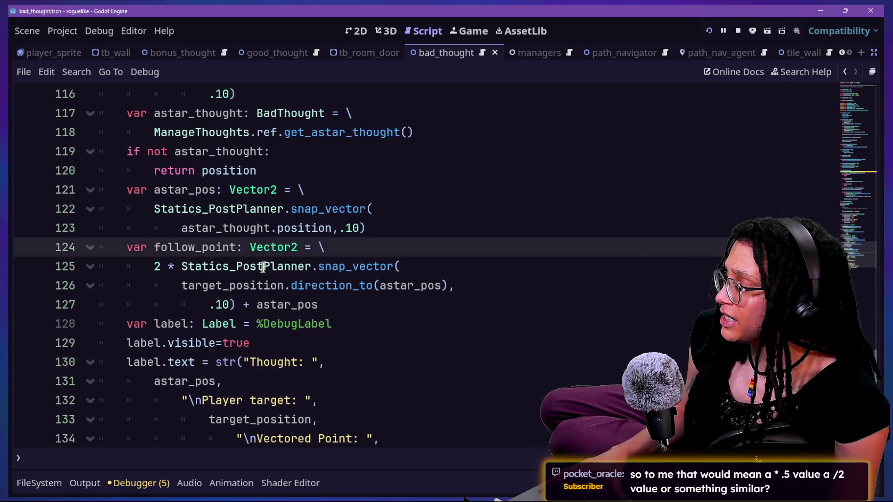
pyautogui.click(248, 302)
pyautogui.write('-')
pyautogui.click(195, 266)
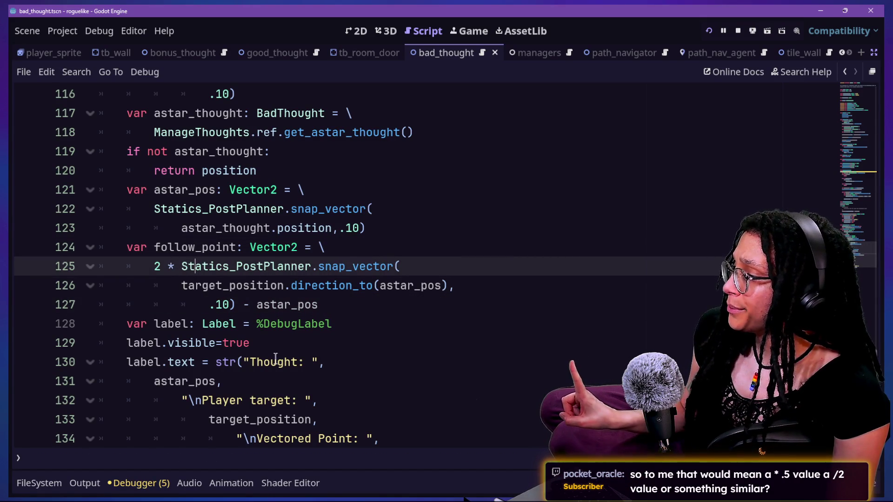
pyautogui.scroll(-3, 275, 358)
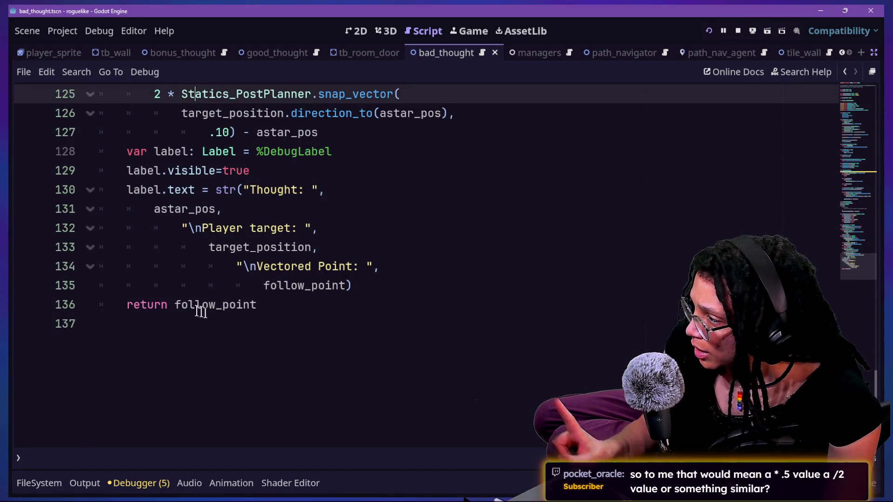
pyautogui.click(179, 305)
pyautogui.write('ign(')
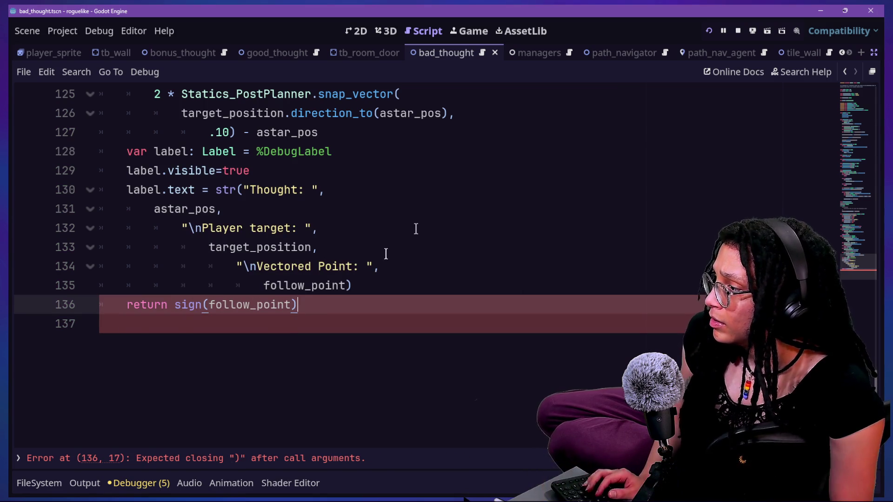
# Test-run the level, then start wrapping the label's follow_point in sign( on line 135
pyautogui.click(709, 31)
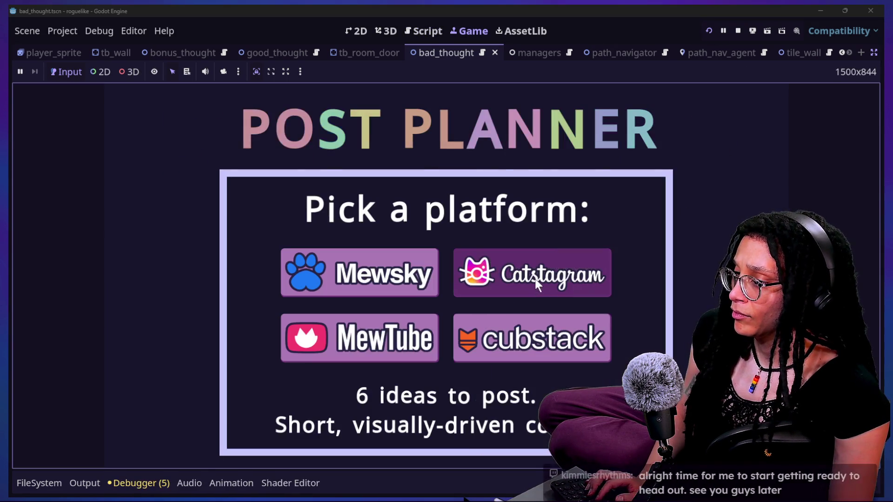
pyautogui.click(536, 281)
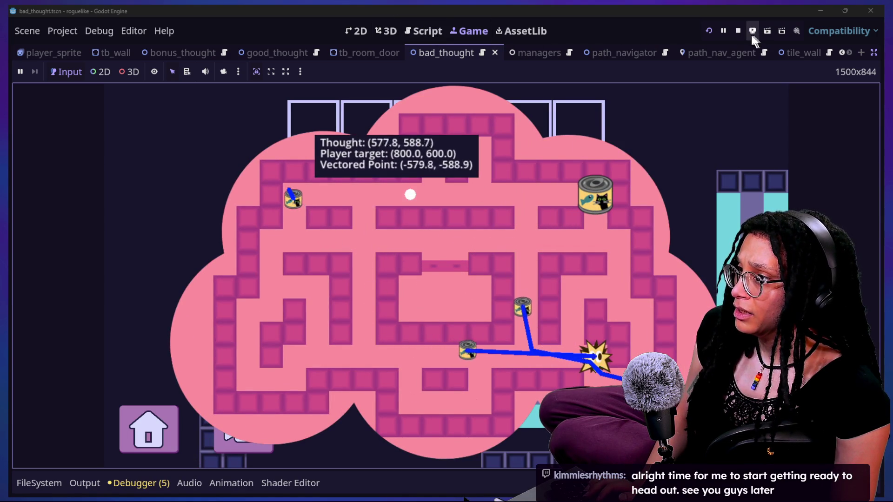
pyautogui.click(738, 32)
pyautogui.write('return sign(follow_point)')
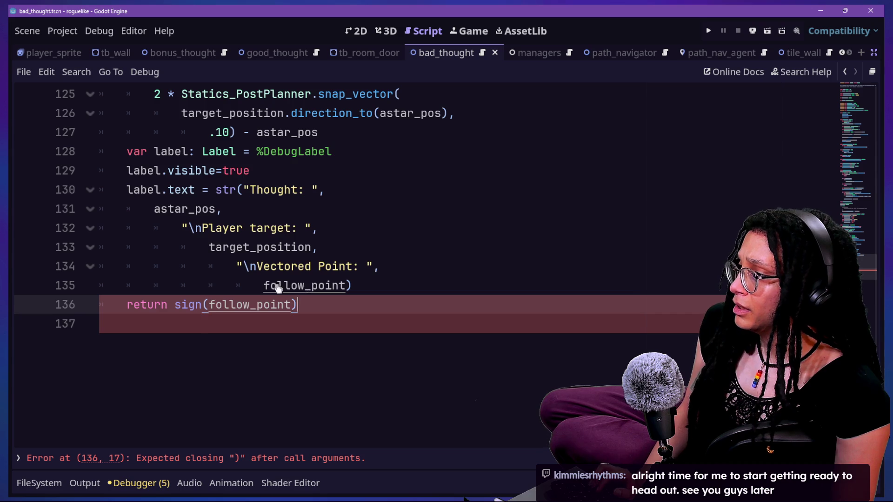
pyautogui.write(')')
pyautogui.click(266, 285)
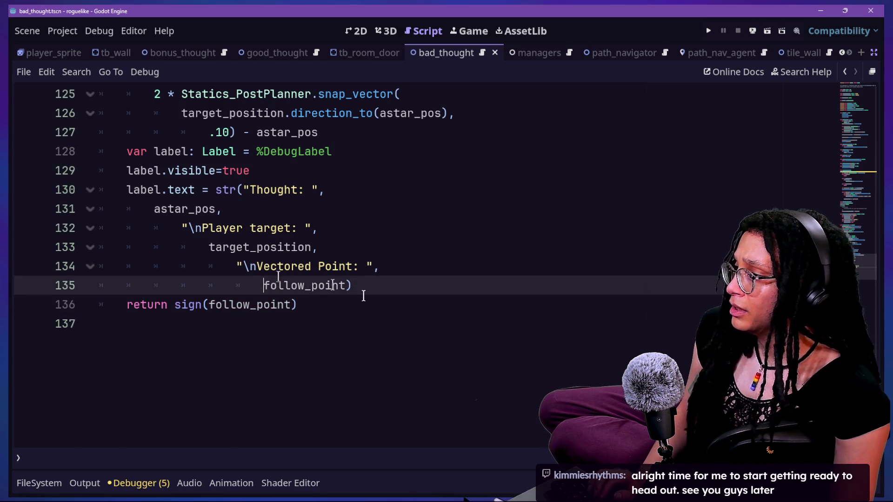
pyautogui.write('si')
pyautogui.press('Return')
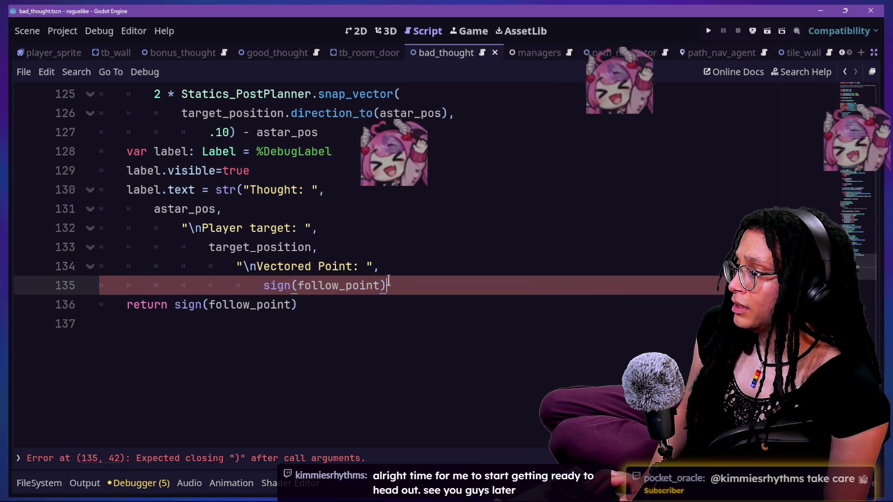
pyautogui.write('_')
pyautogui.press('BackSpace')
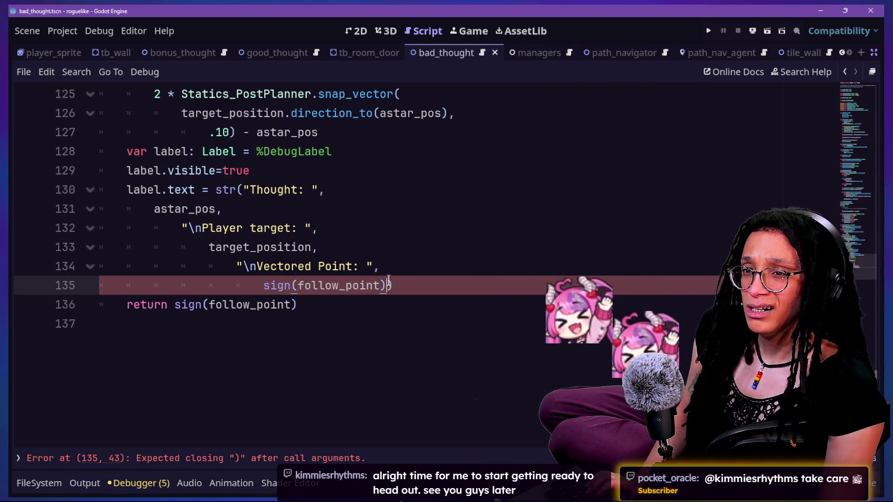
# Close sign(follow_point) on line 135, save, and test Catstagram, seeing Vectored Point (-1.0, -1.0)
pyautogui.write(')')
pyautogui.hotkey('ctrl', 's')
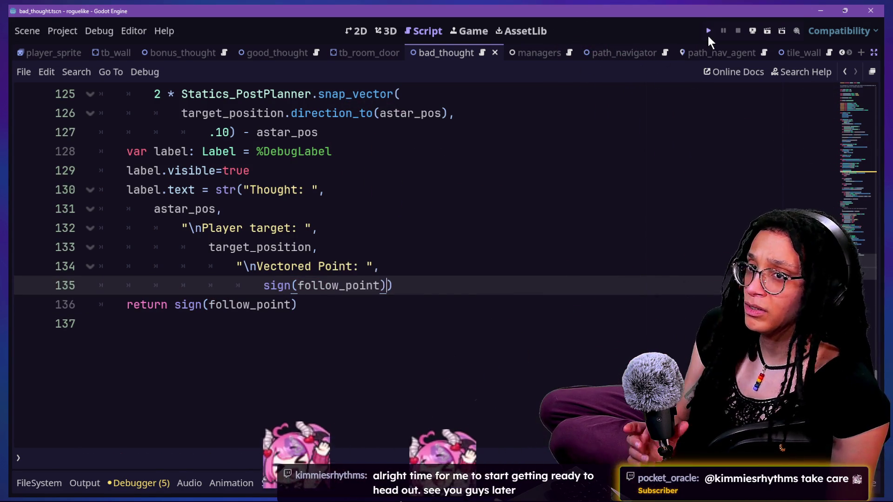
pyautogui.click(708, 34)
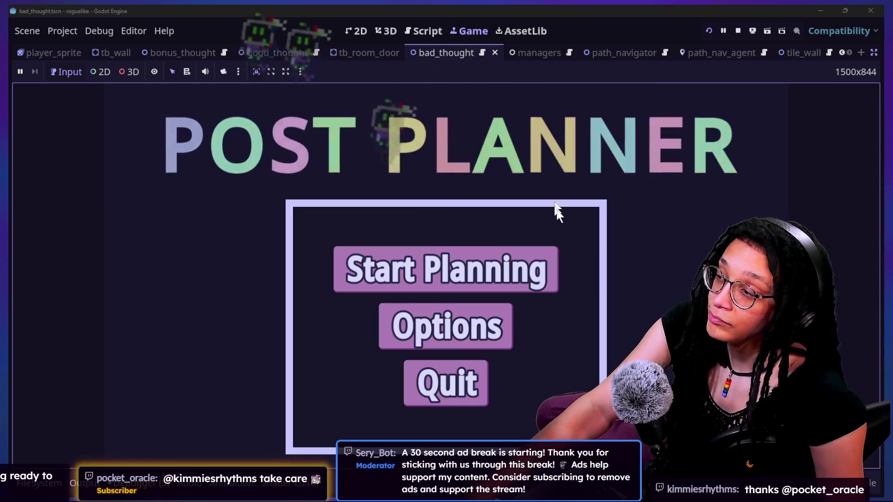
pyautogui.click(514, 279)
pyautogui.click(515, 278)
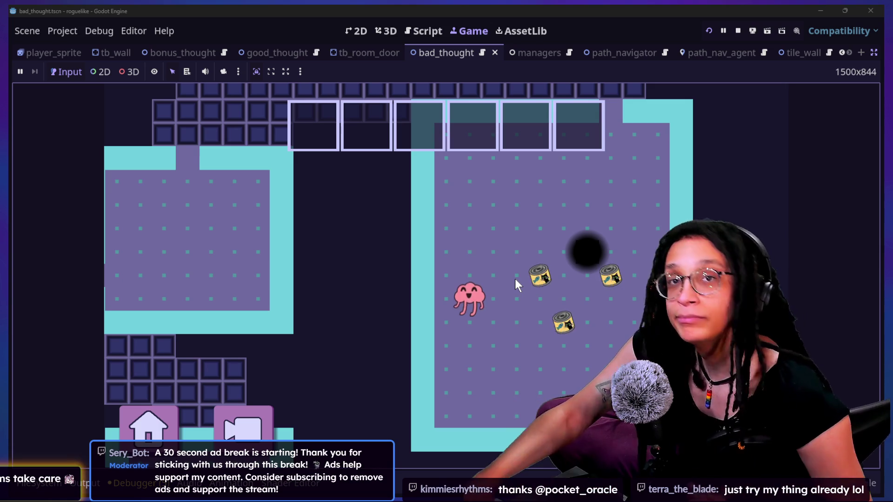
pyautogui.press('Down')
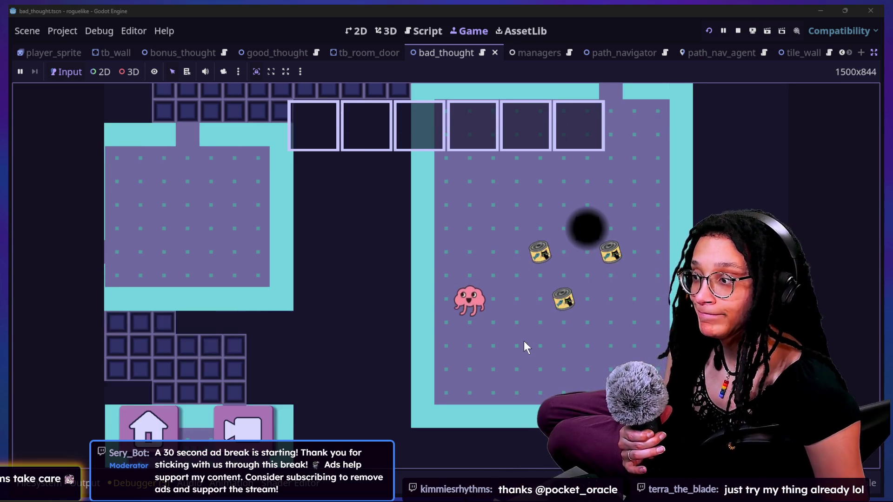
pyautogui.press('Right')
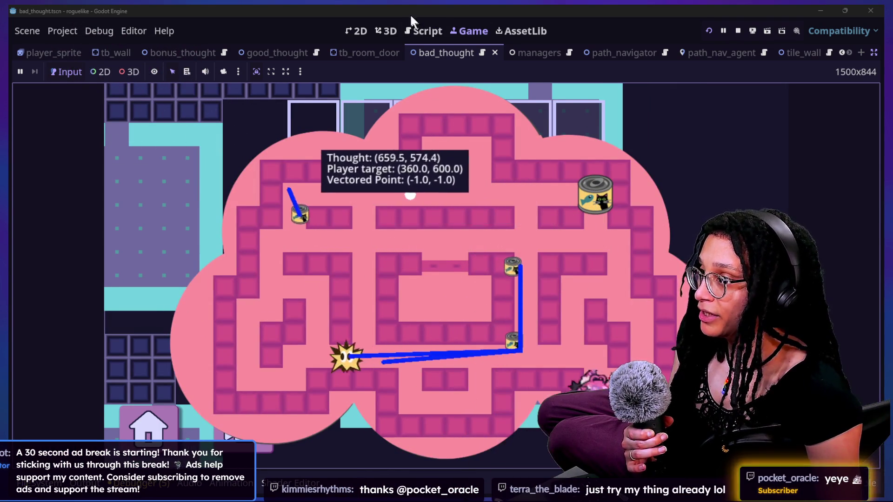
pyautogui.click(421, 32)
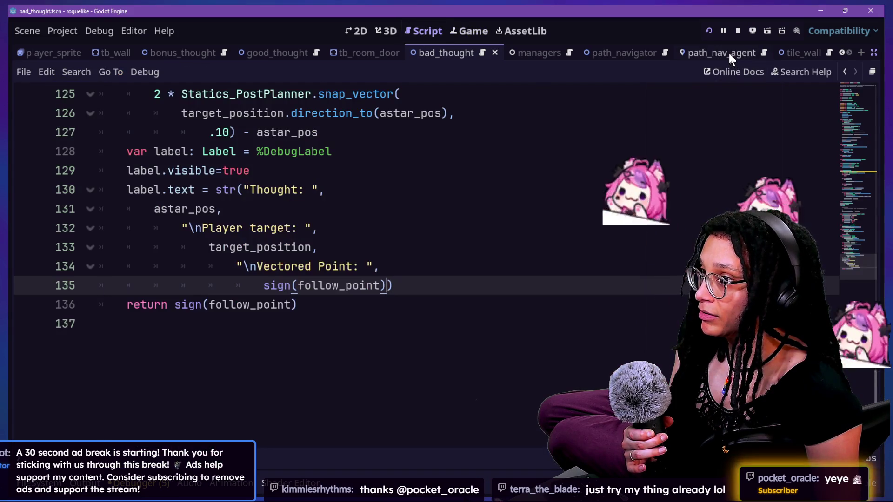
# Replace the direction_to call on line 126 with a plain target_position and astar_pos subtraction
pyautogui.scroll(2, 311, 307)
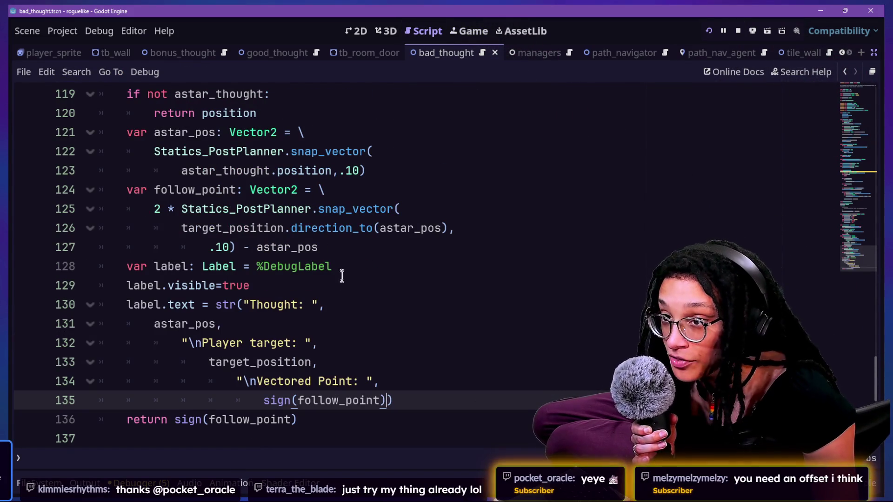
pyautogui.click(289, 228)
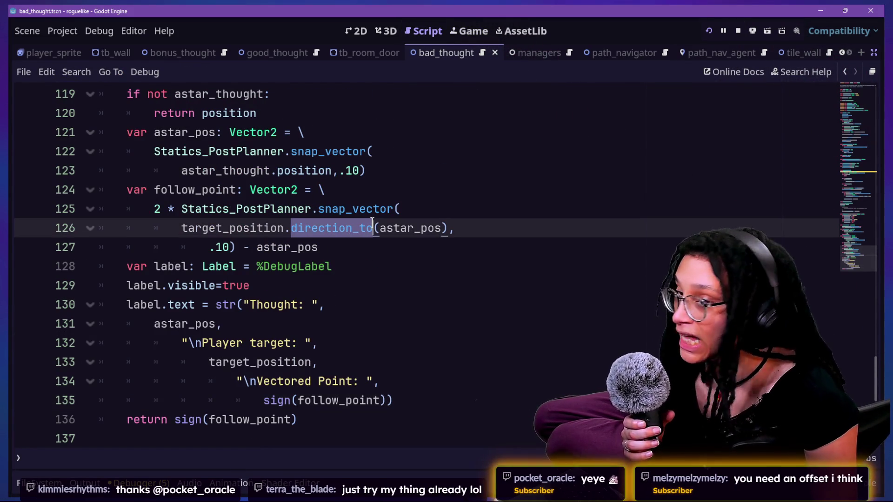
pyautogui.moveTo(372, 222)
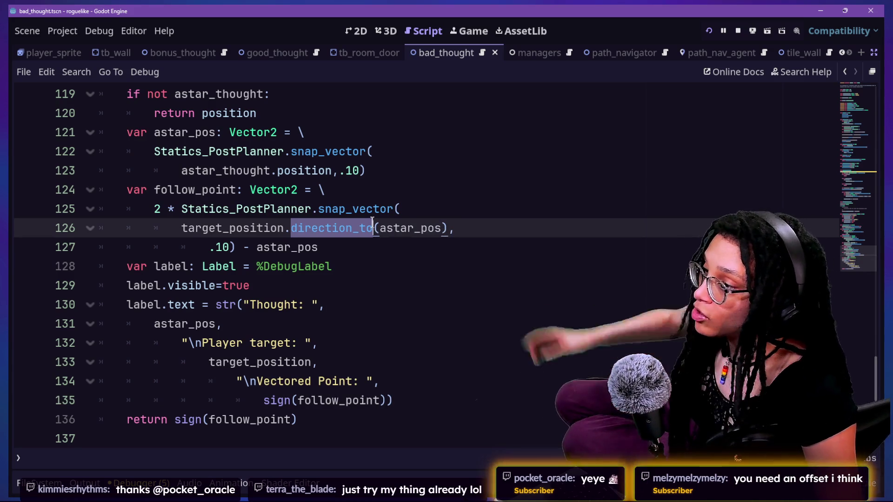
pyautogui.click(371, 222)
pyautogui.press('BackSpace')
pyautogui.press('BackSpace')
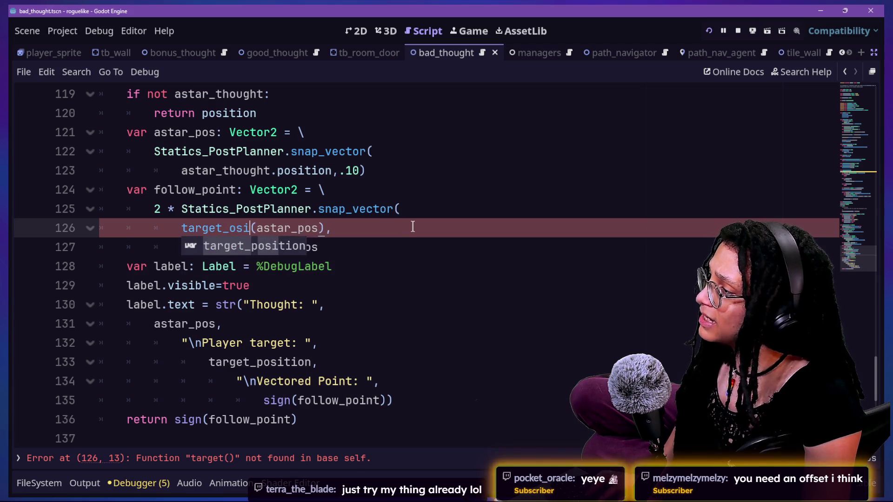
pyautogui.press('BackSpace')
pyautogui.press('BackSpace')
pyautogui.press('BackSpace')
pyautogui.write('po')
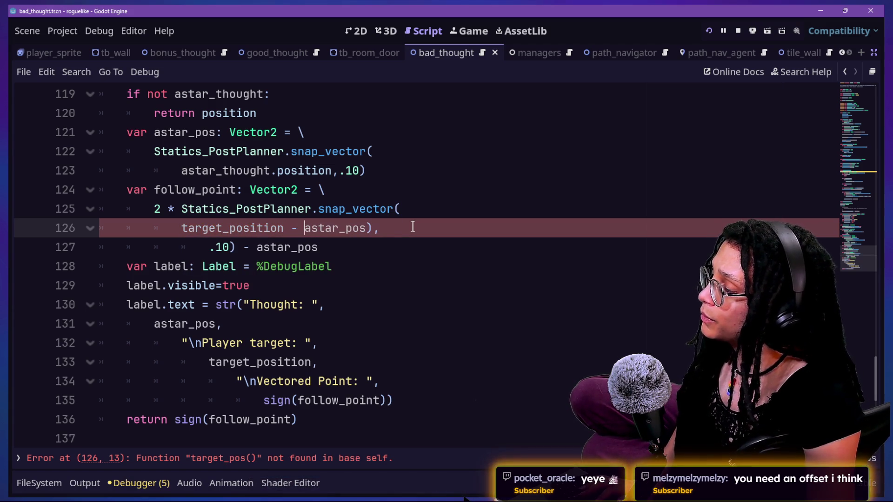
pyautogui.press('BackSpace')
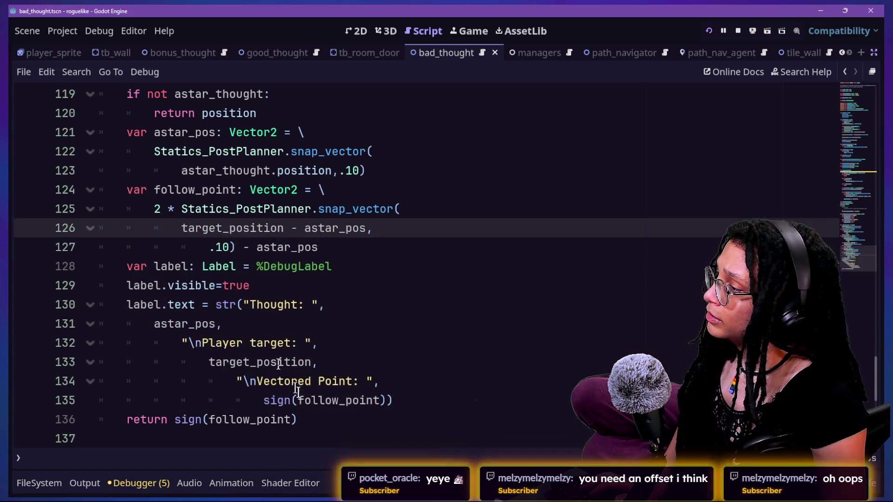
pyautogui.click(259, 246)
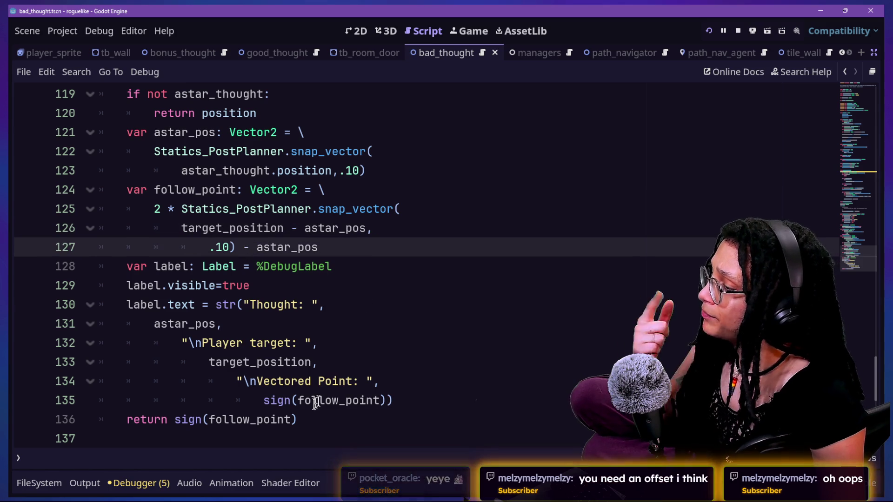
# Remove the sign() wrappers from the label and return lines, save, and run the game
pyautogui.click(296, 401)
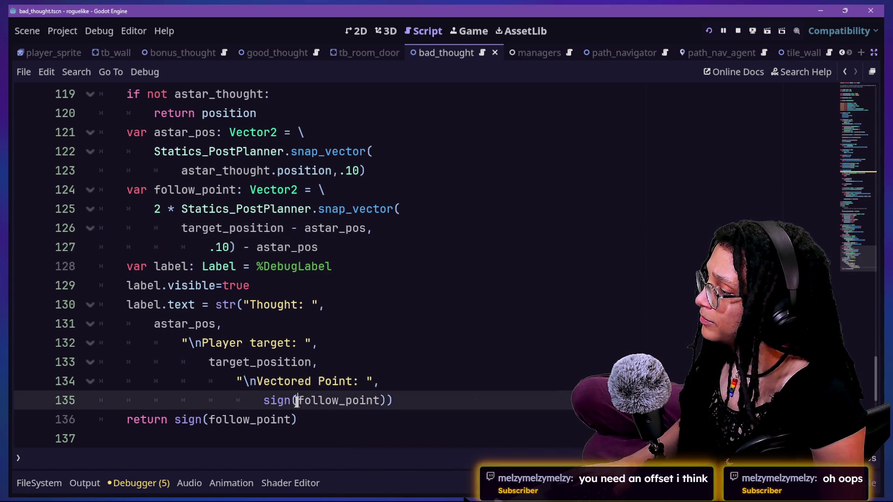
pyautogui.keyDown('alt'); pyautogui.click(205, 419); pyautogui.keyUp('alt')
pyautogui.press('BackSpace')
pyautogui.press('BackSpace')
pyautogui.press('BackSpace')
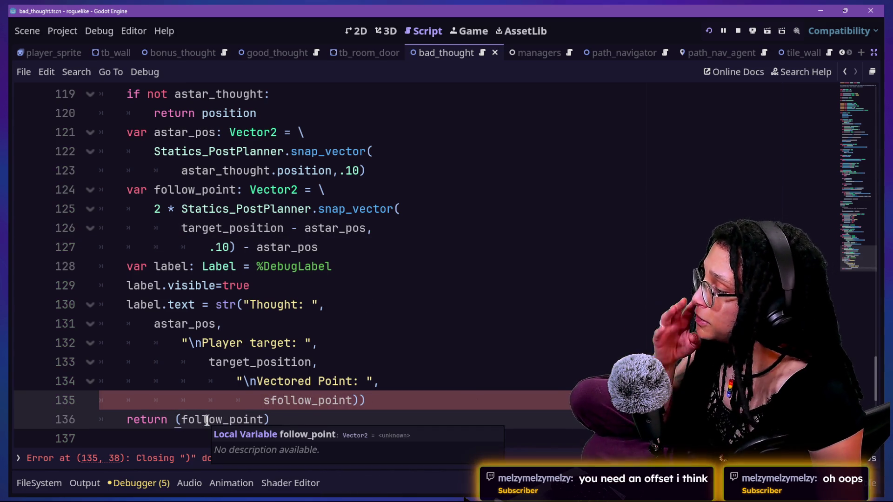
pyautogui.press('BackSpace')
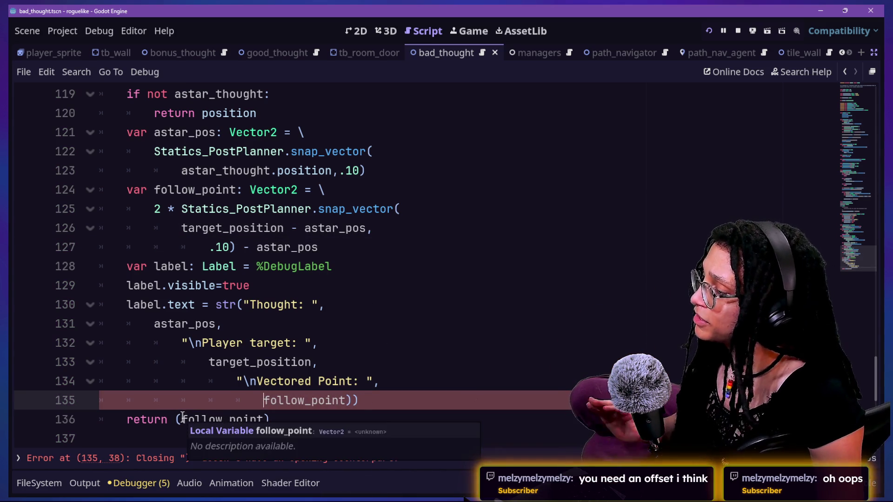
pyautogui.click(185, 413)
pyautogui.click(363, 399)
pyautogui.click(442, 285)
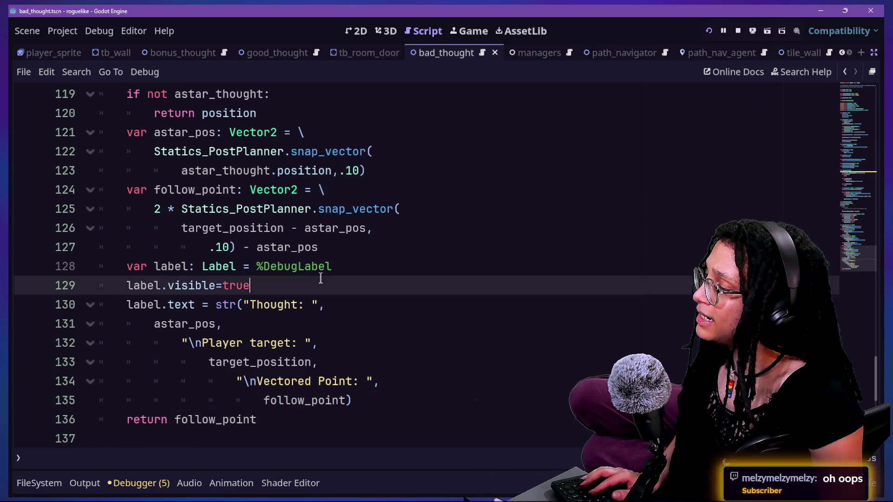
pyautogui.hotkey('ctrl', 's')
pyautogui.click(706, 33)
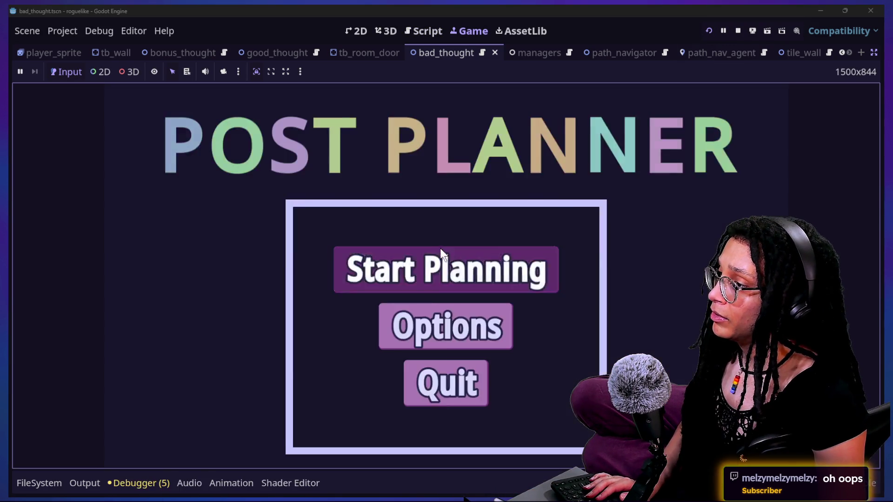
# Enter Catstagram to check the debug label, then stop the game
pyautogui.click(439, 255)
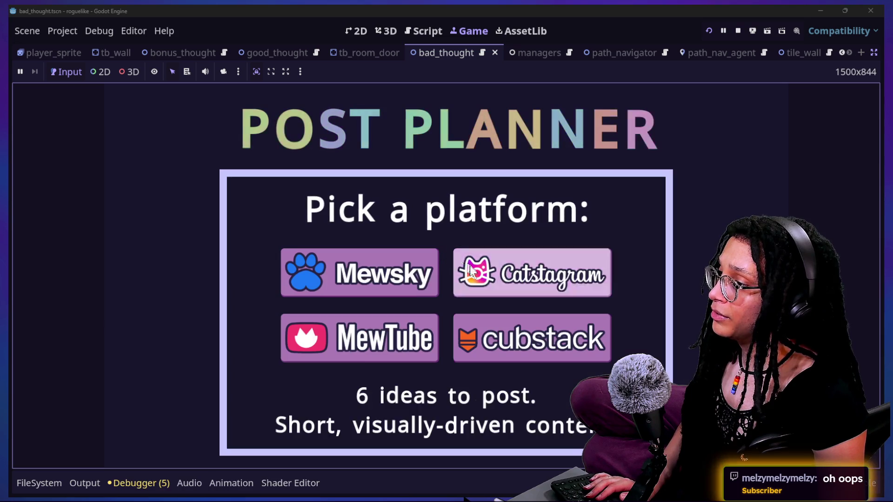
pyautogui.click(491, 263)
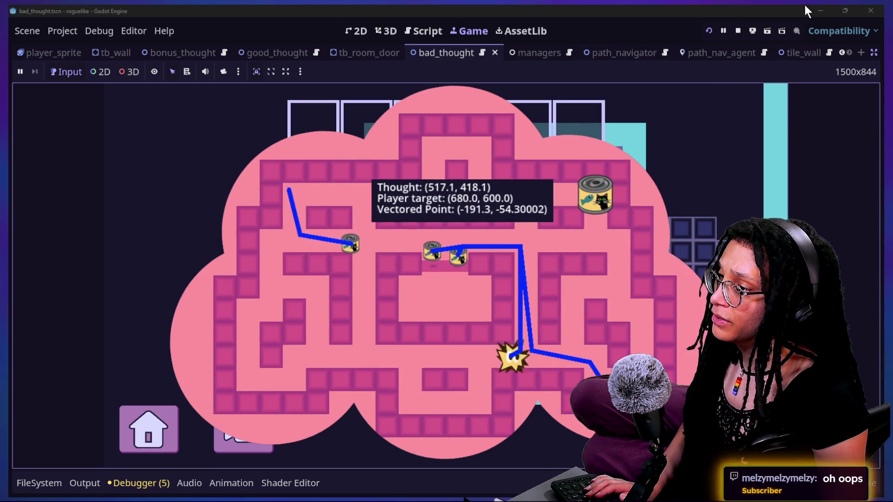
pyautogui.click(749, 29)
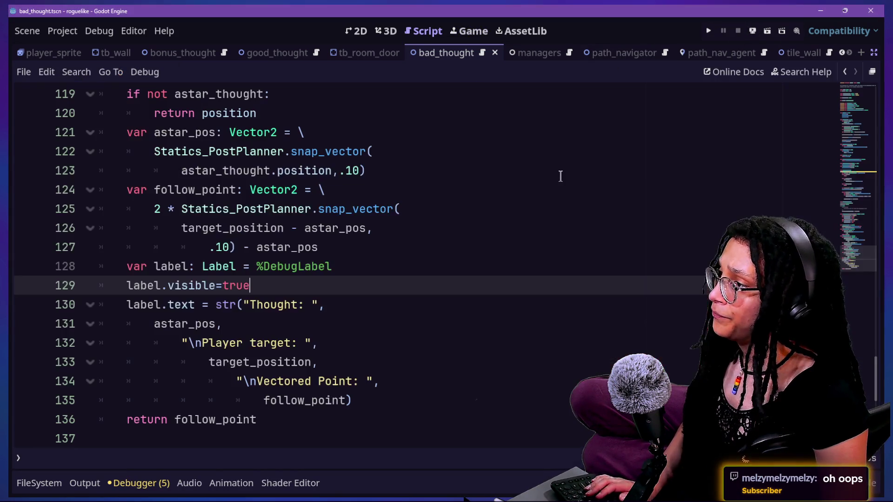
# Swap line 126 to astar_pos - target_position and retest, seeing Vectored Point (-941.6, -714.0)
pyautogui.click(180, 228)
pyautogui.moveTo(278, 231); pyautogui.dragTo(284, 230)
pyautogui.press('BackSpace')
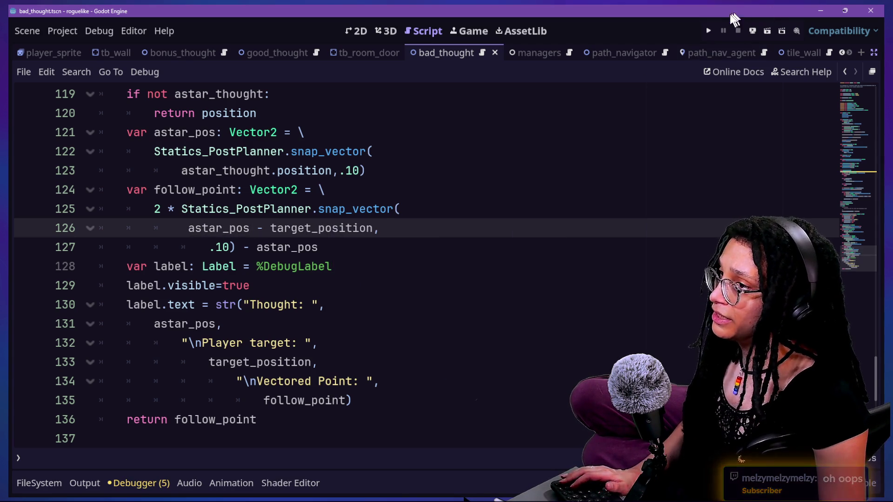
pyautogui.click(709, 29)
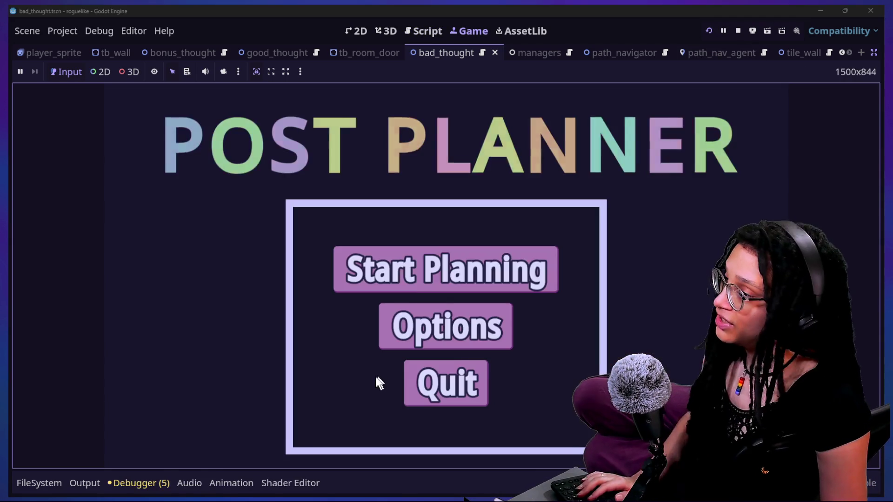
pyautogui.click(438, 272)
pyautogui.click(533, 269)
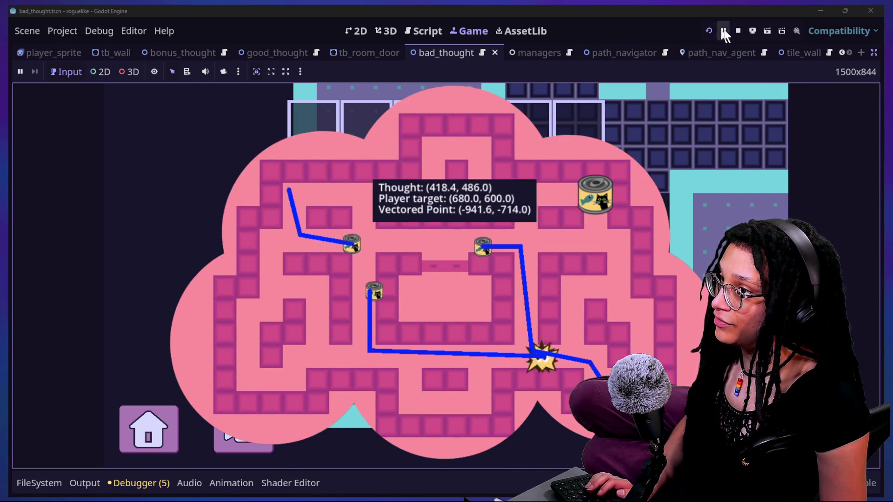
pyautogui.click(738, 31)
pyautogui.click(250, 381)
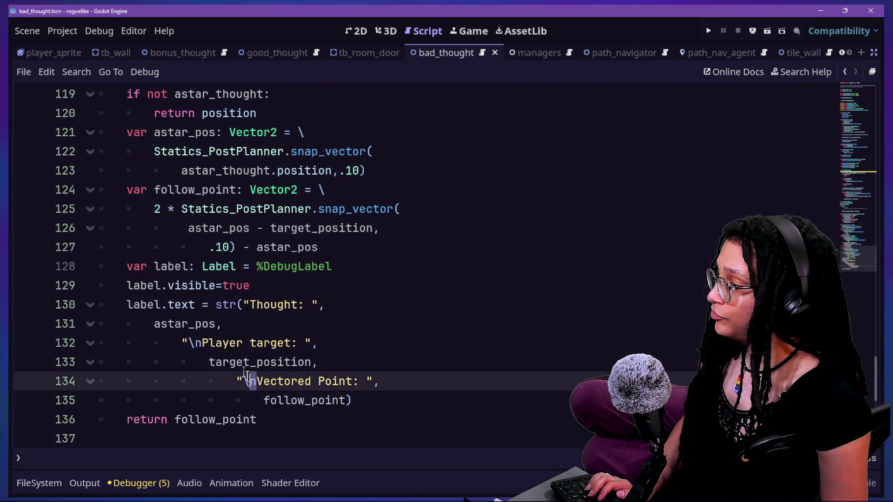
# Wrap follow_point in sign() on lines 135 and 136 and test-run, seeing (-1.0, -1.0)
pyautogui.click(263, 400)
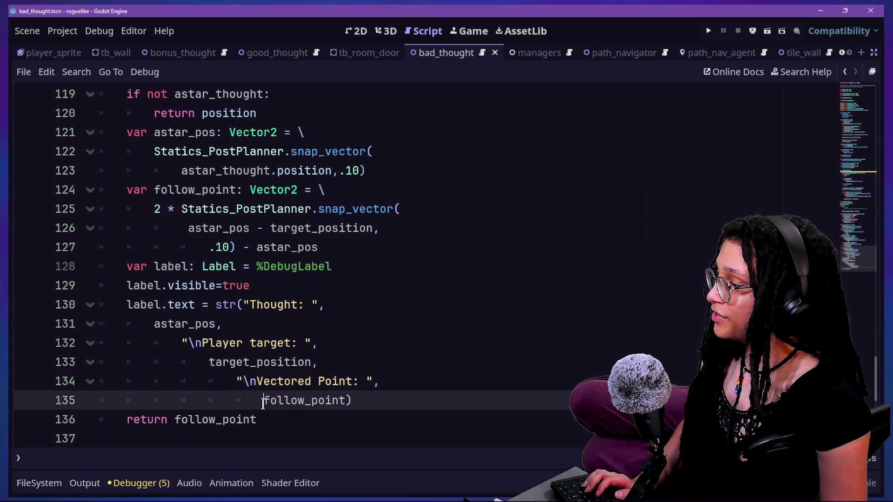
pyautogui.keyDown('alt'); pyautogui.click(177, 414); pyautogui.keyUp('alt')
pyautogui.write('sign(')
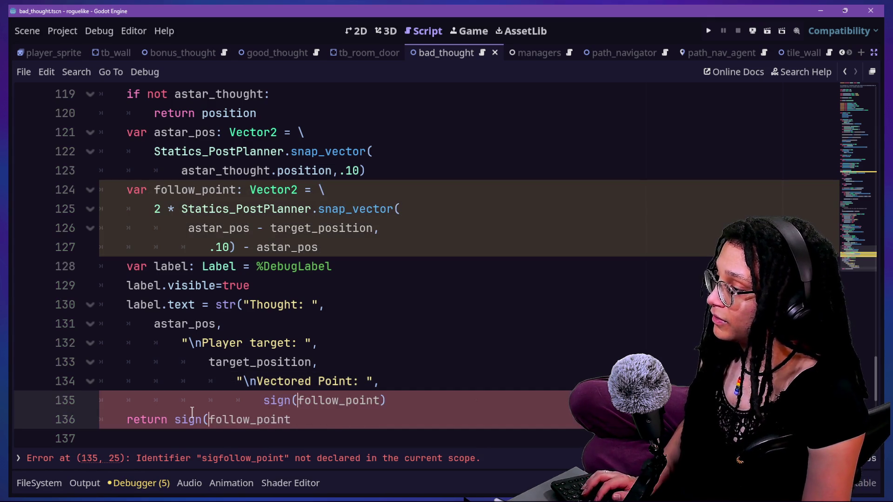
pyautogui.write(')')
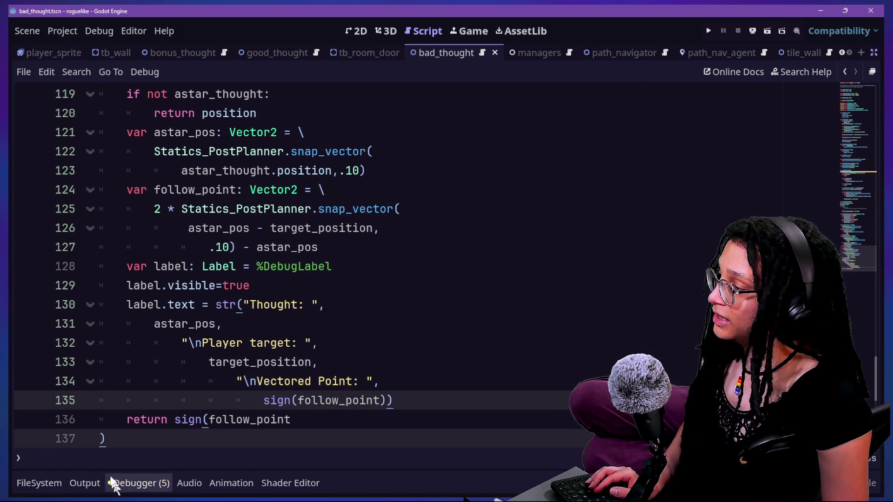
pyautogui.click(708, 31)
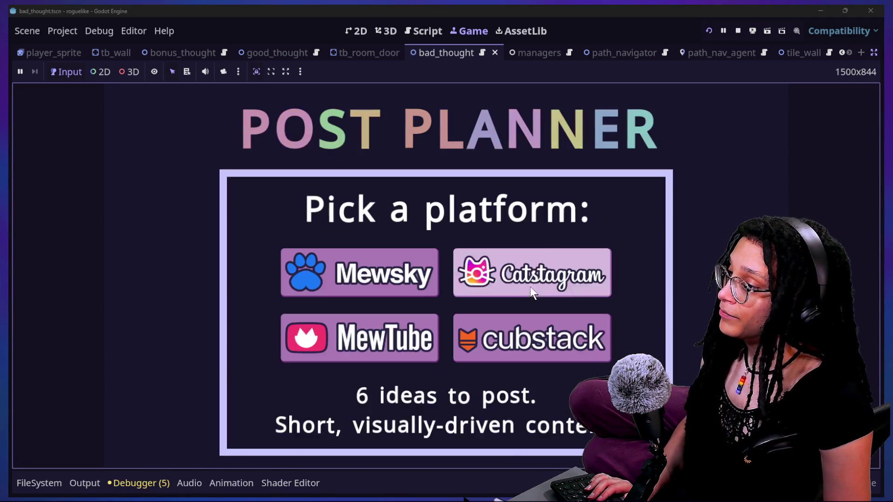
pyautogui.click(531, 281)
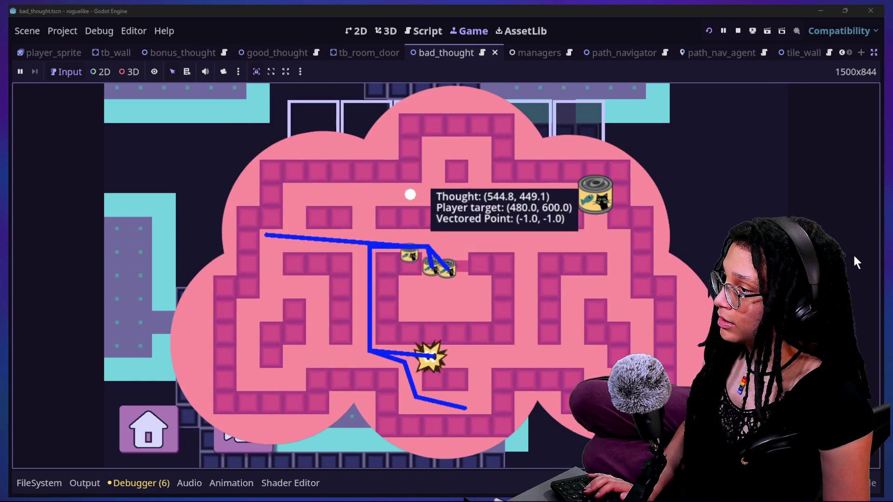
pyautogui.click(428, 34)
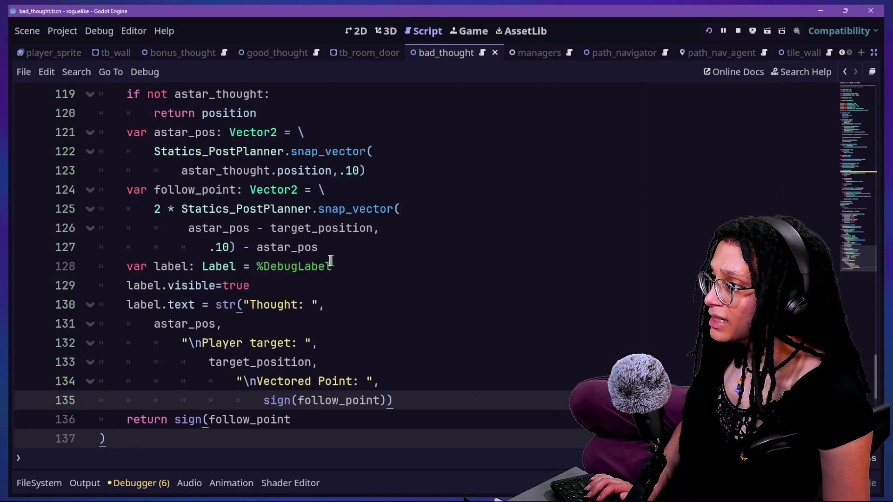
# Retype '- astar_pos' at the end of line 127
pyautogui.click(322, 245)
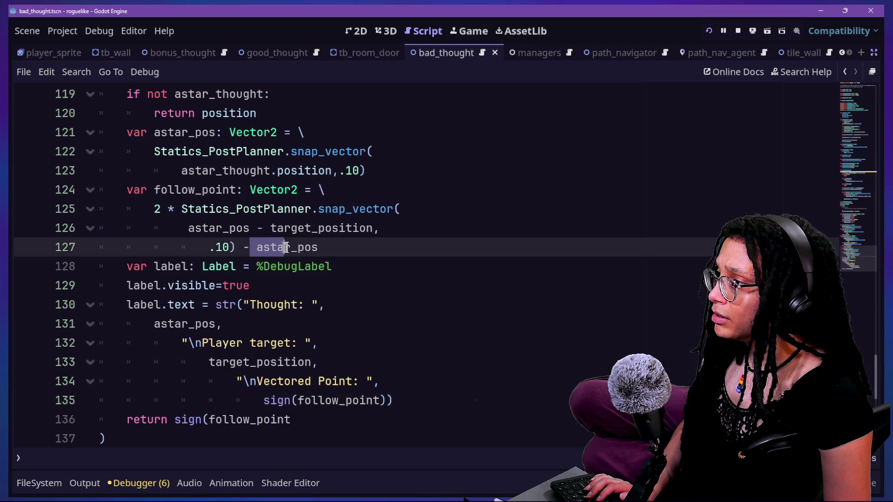
pyautogui.doubleClick(326, 245)
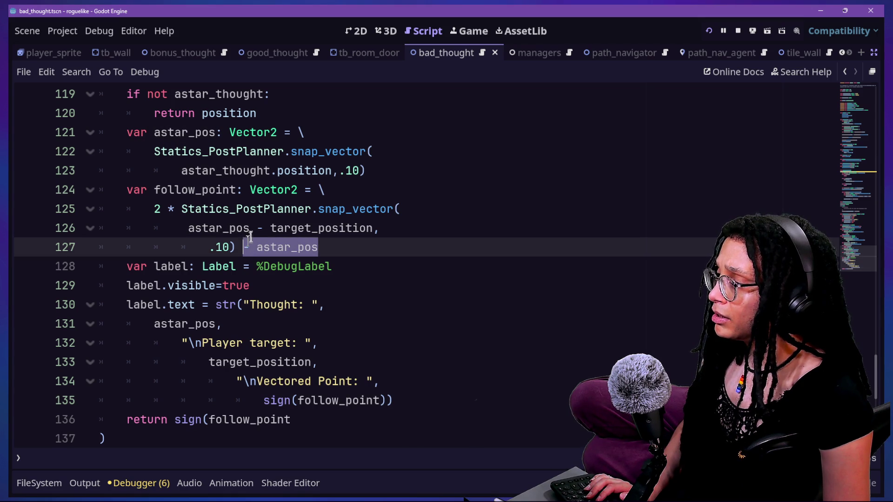
pyautogui.hotkey('alt', 'Tab')
pyautogui.hotkey('alt', 'Tab')
pyautogui.write('- astar_pos')
pyautogui.hotkey('alt', 'Tab')
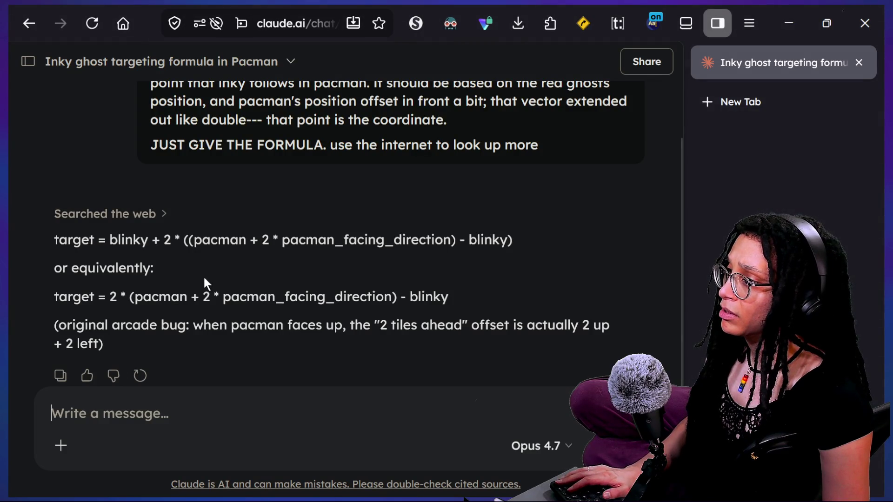
# Select pacman_facing_direction in the formula and ask Claude what it means, with the math broken down
pyautogui.click(448, 246)
pyautogui.moveTo(450, 244); pyautogui.dragTo(282, 242)
pyautogui.click(52, 414)
pyautogui.write('wh')
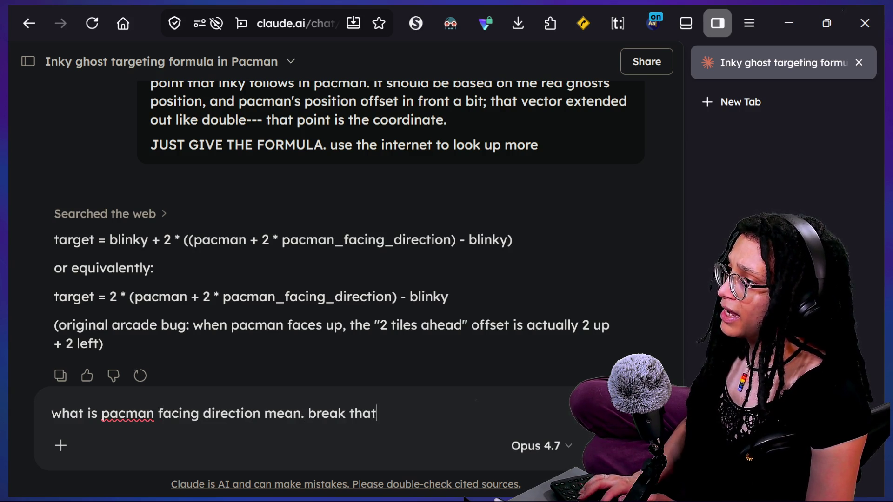
pyautogui.write('own to')
pyautogui.press('Return')
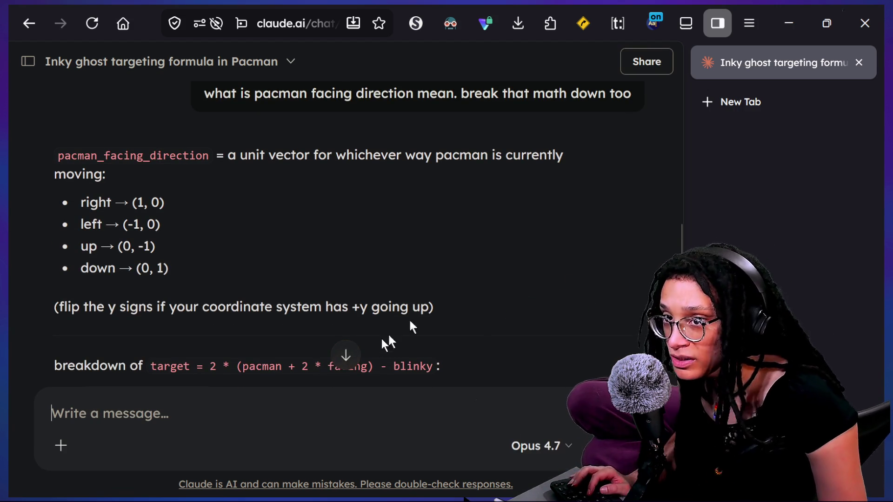
# Read Claude's unit-vector explanation of the formula, then return to the Godot bad_thought script
pyautogui.scroll(-2, 430, 302)
pyautogui.scroll(-5, 430, 303)
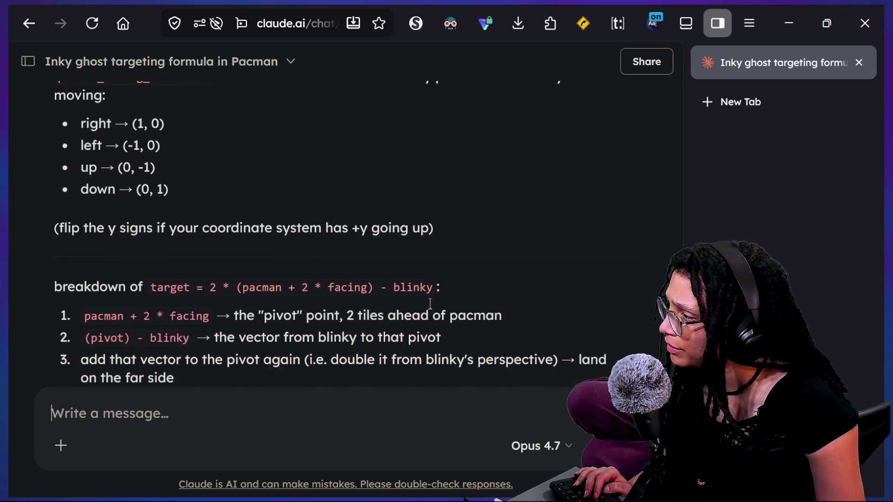
pyautogui.scroll(-6, 431, 306)
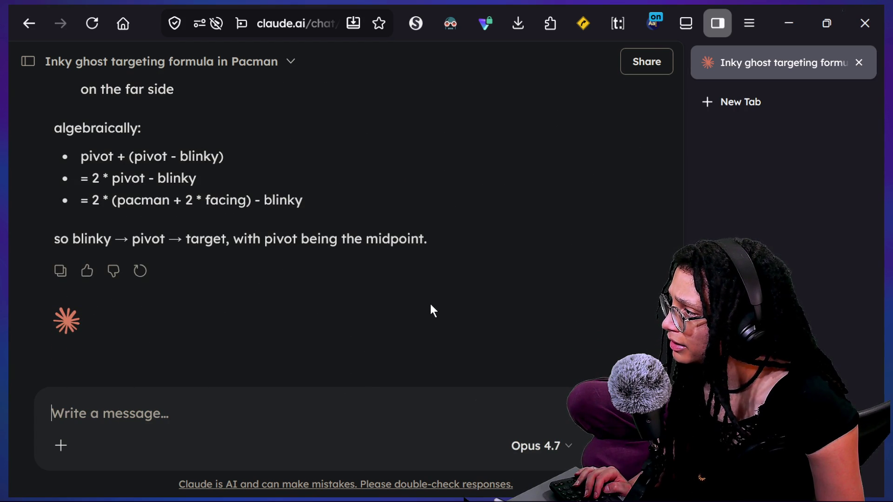
pyautogui.hotkey('alt', 'Tab')
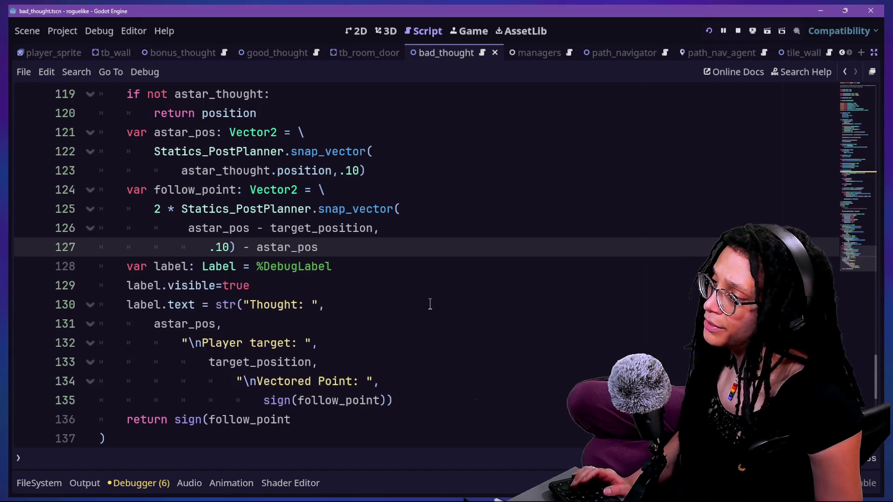
# Place the cursor at line 128, then bring up the stream chat and scroll back to viewers' formula suggestions
pyautogui.click(358, 266)
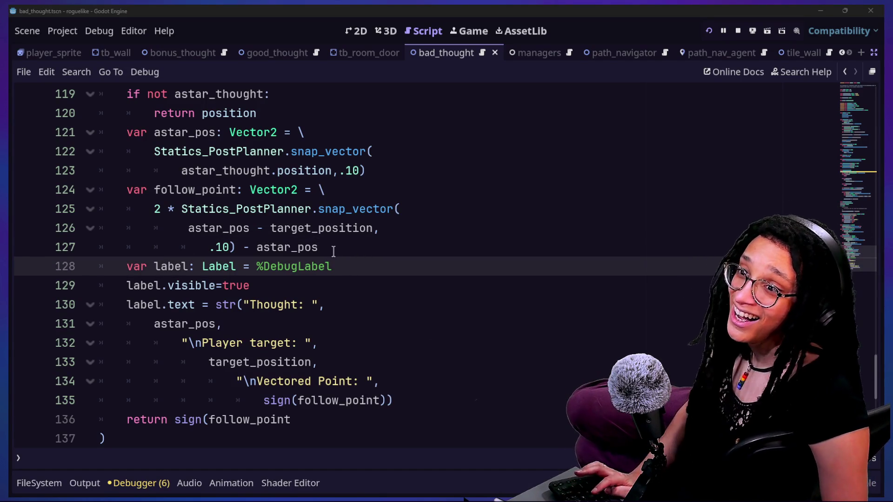
pyautogui.hotkey('alt', 'Tab')
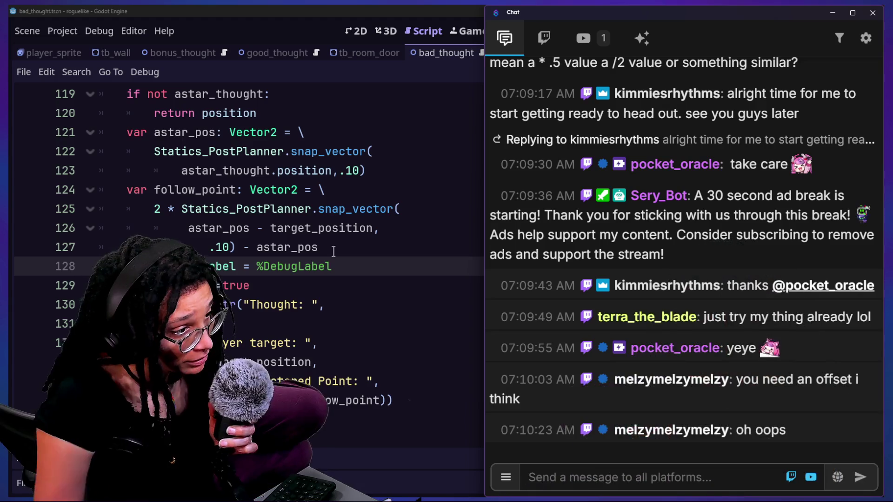
pyautogui.scroll(6, 592, 337)
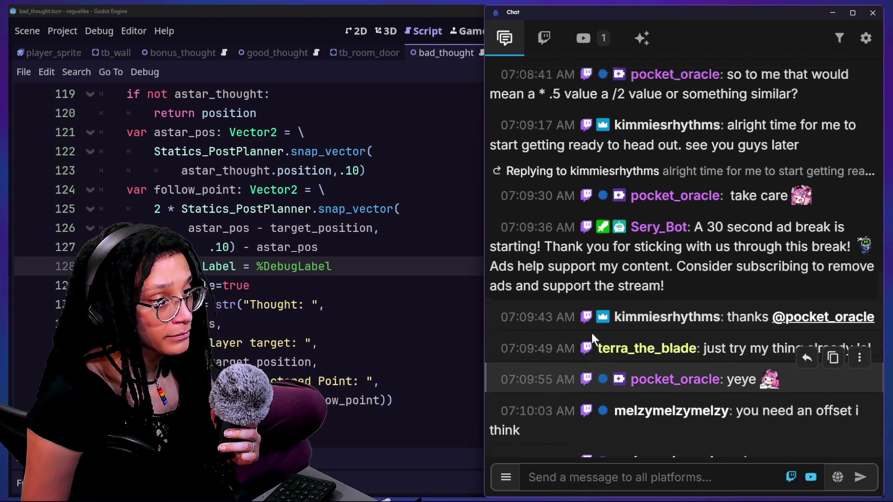
pyautogui.scroll(5, 592, 337)
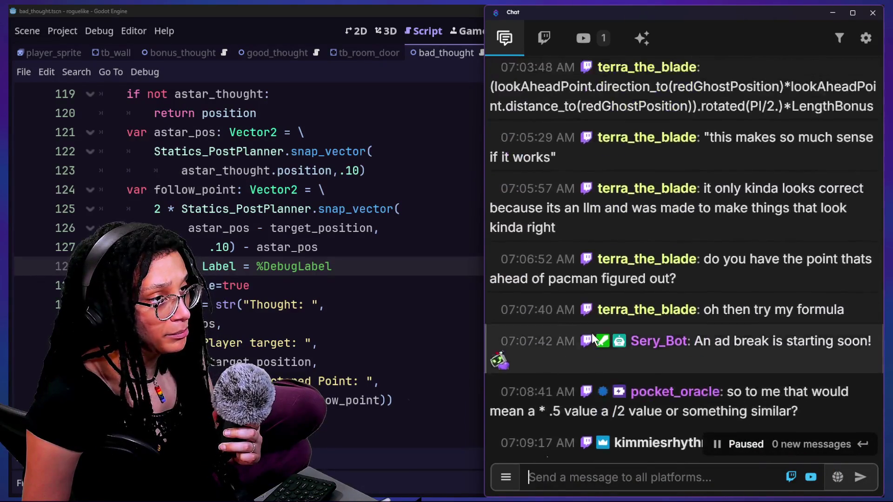